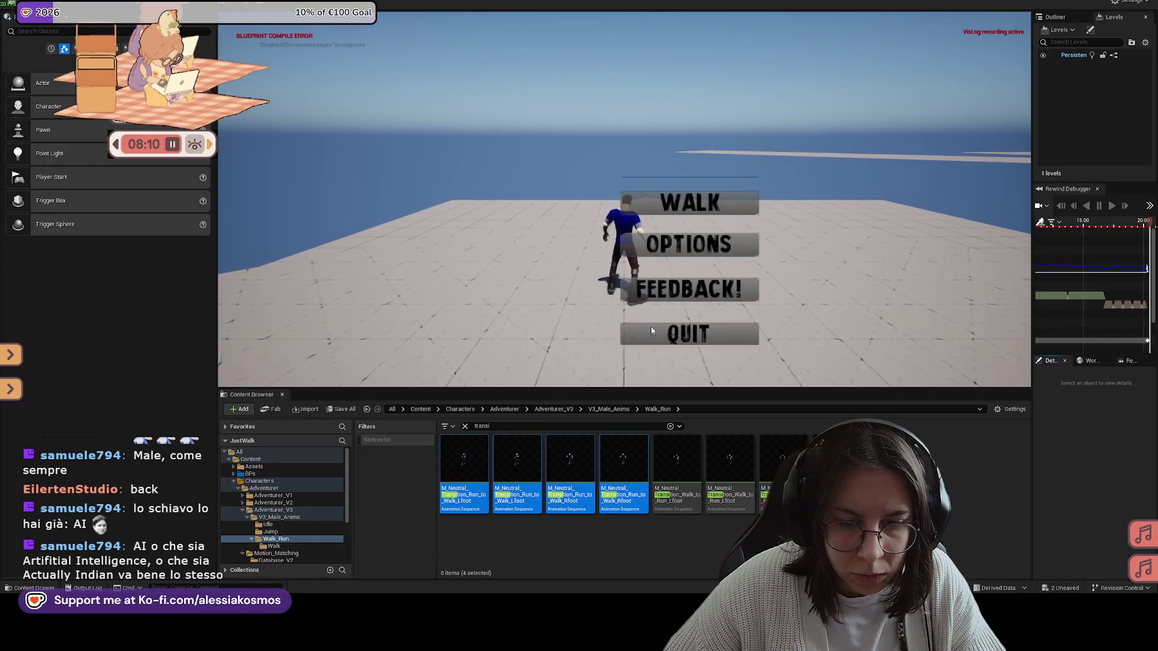
End the play session and bring the level editor back in front of the Retarget window
key(Escape)
click(716, 633)
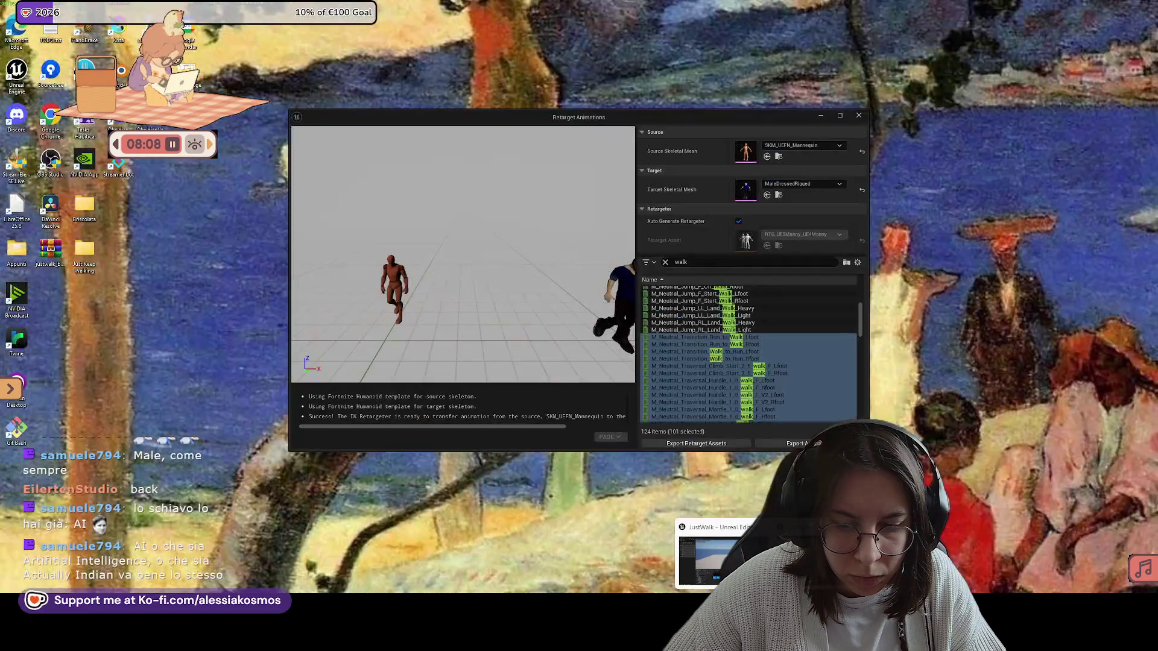
click(714, 556)
Clear the 'transi' search filter and navigate the Content Browser up to the top-level Content folder
click(858, 115)
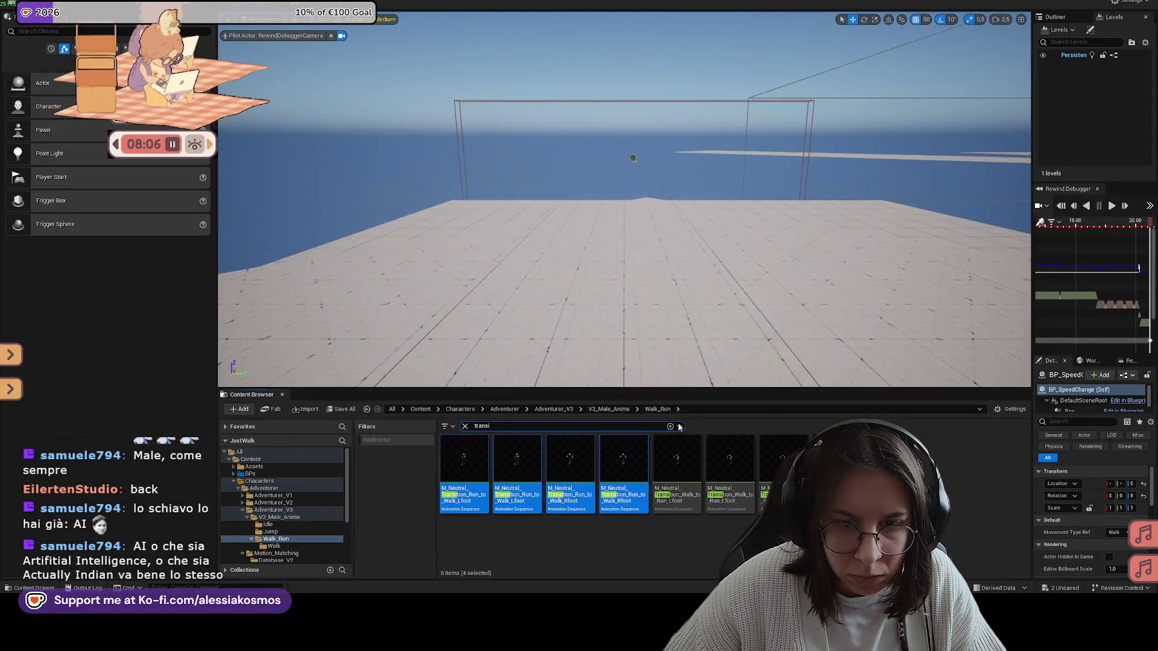
click(585, 425)
key(ctrl+a)
key(BackSpace)
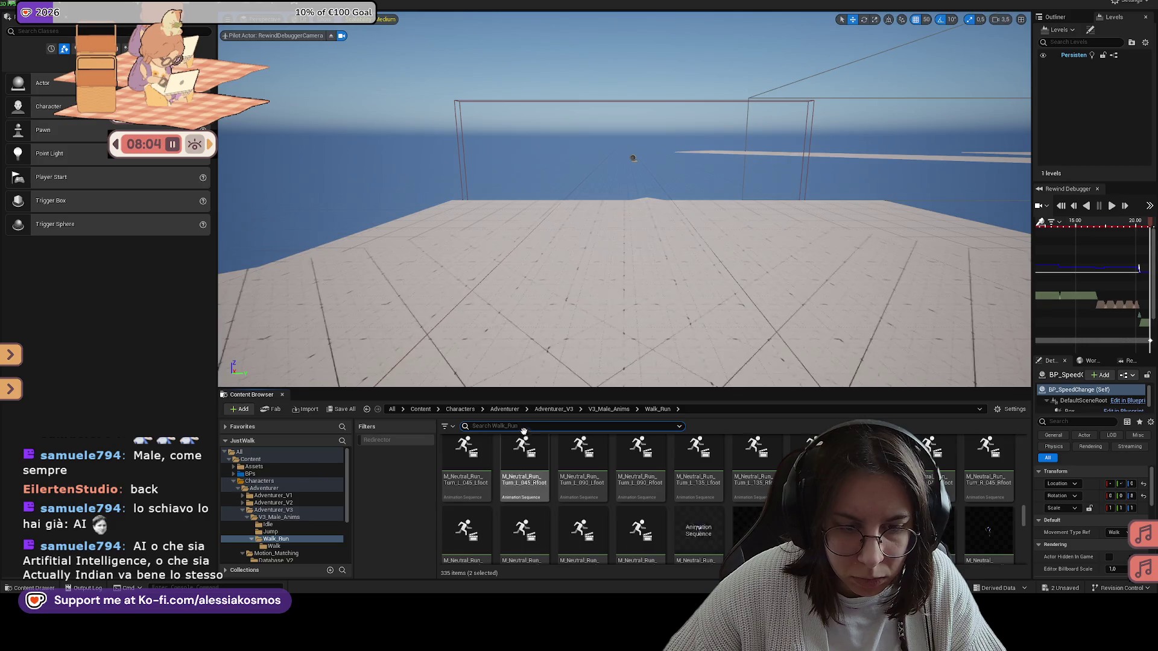
click(609, 409)
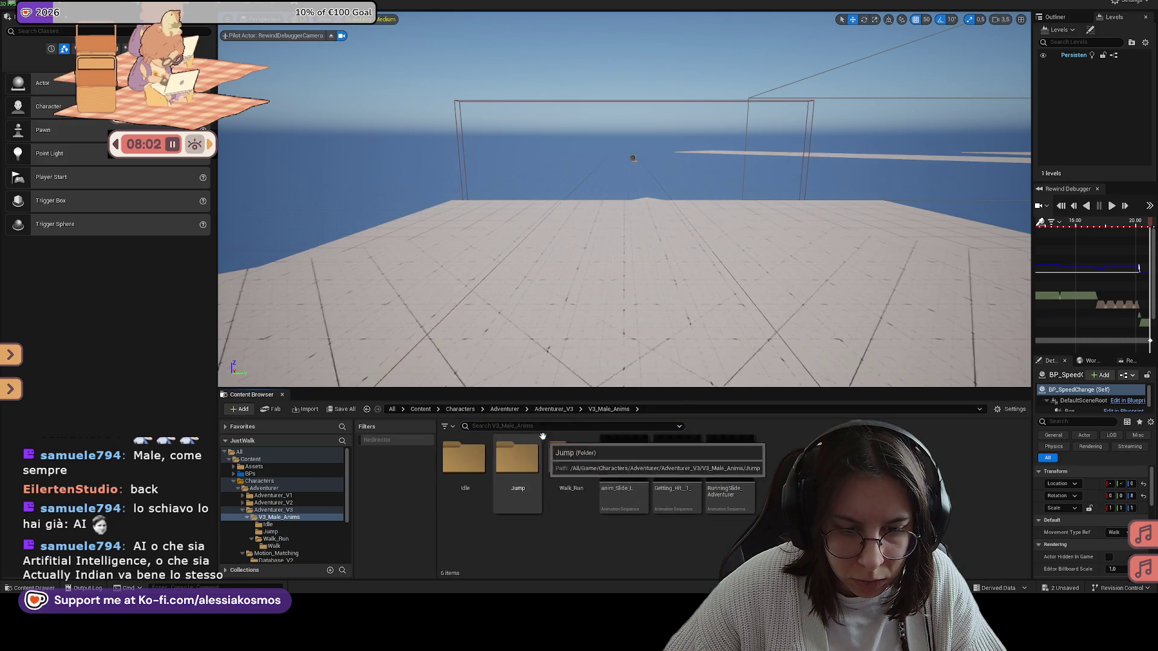
click(421, 409)
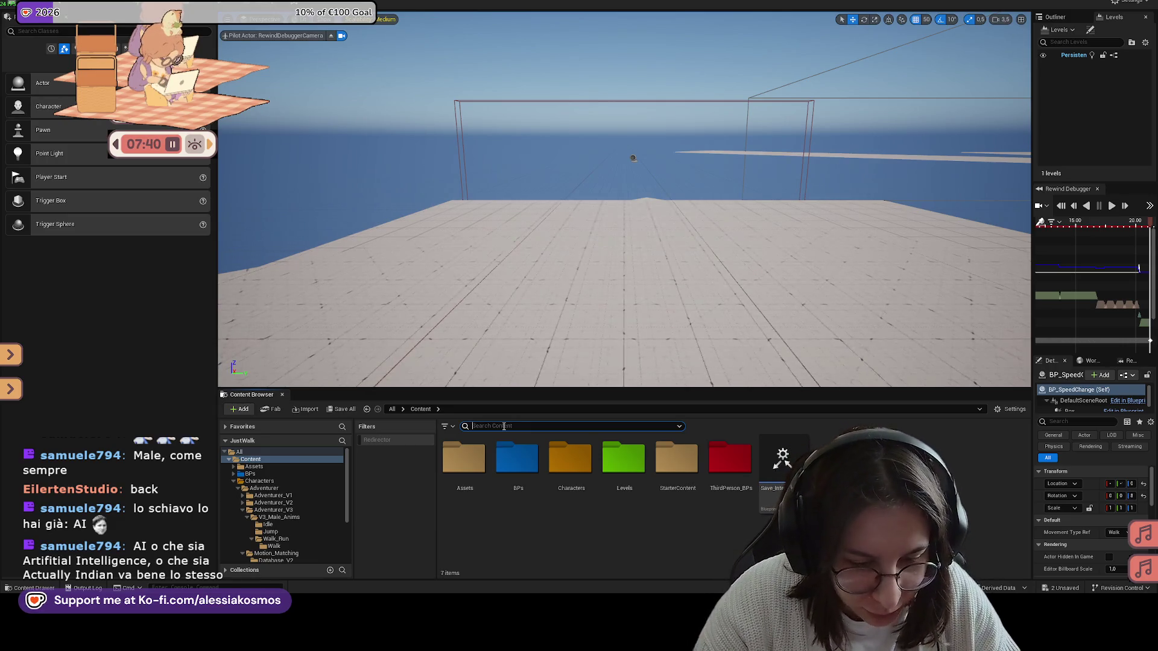
text(c)
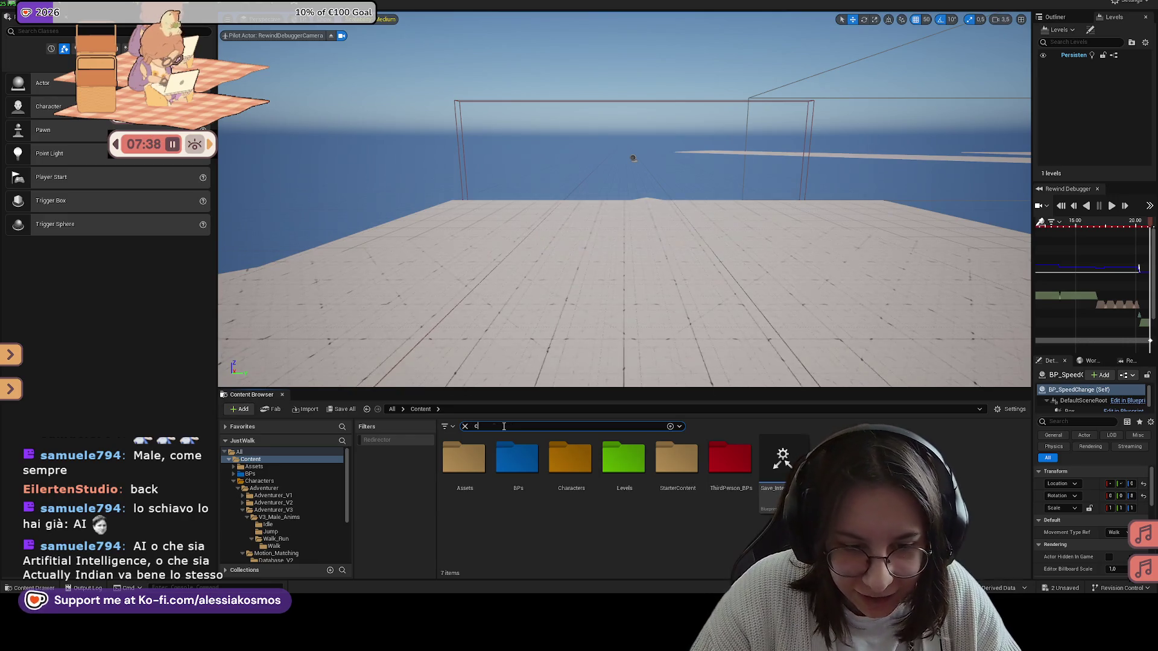
Search the assets for 'motion' and open the CHT_States_V3 chooser table editor
key(BackSpace)
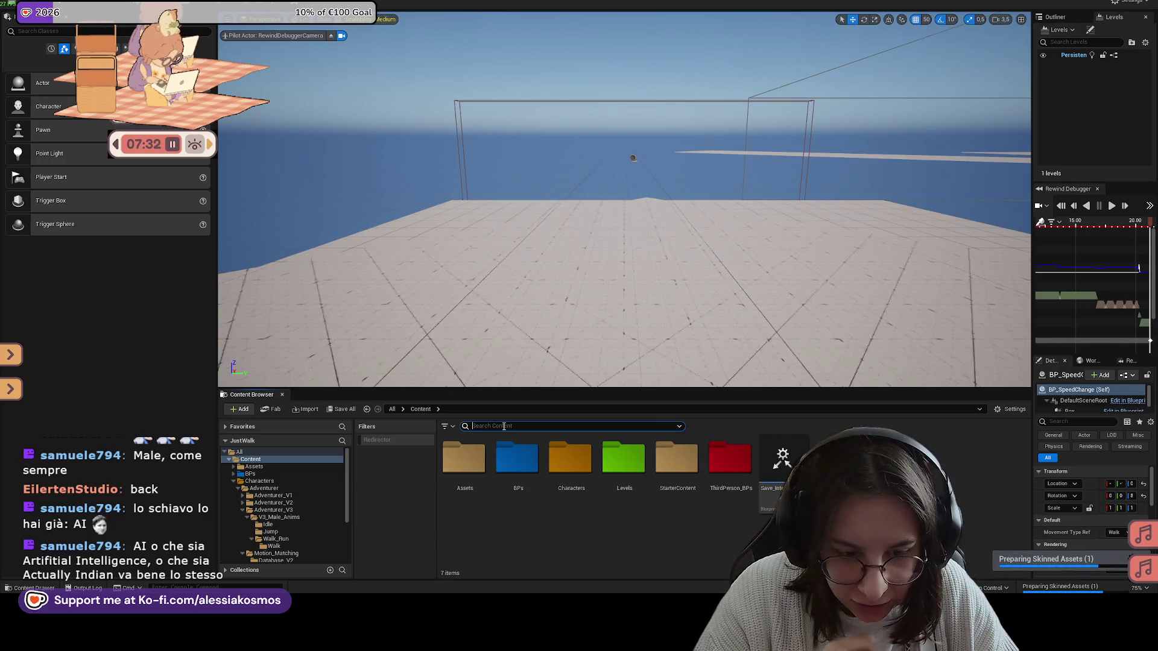
text(motion)
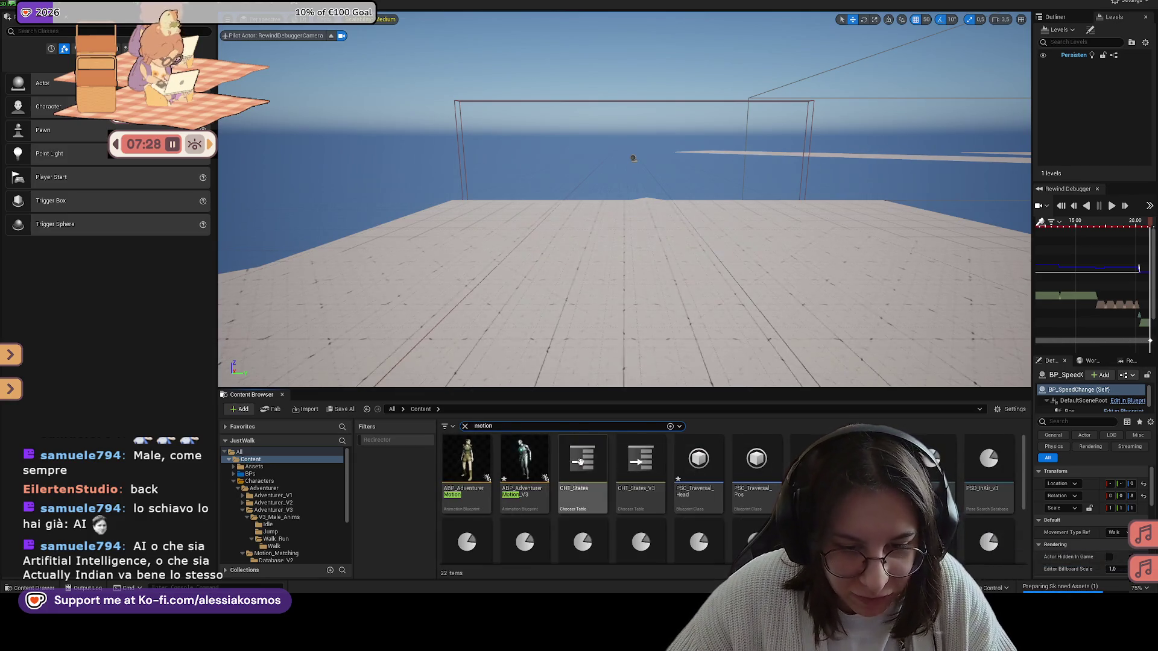
click(638, 453)
double_click(638, 452)
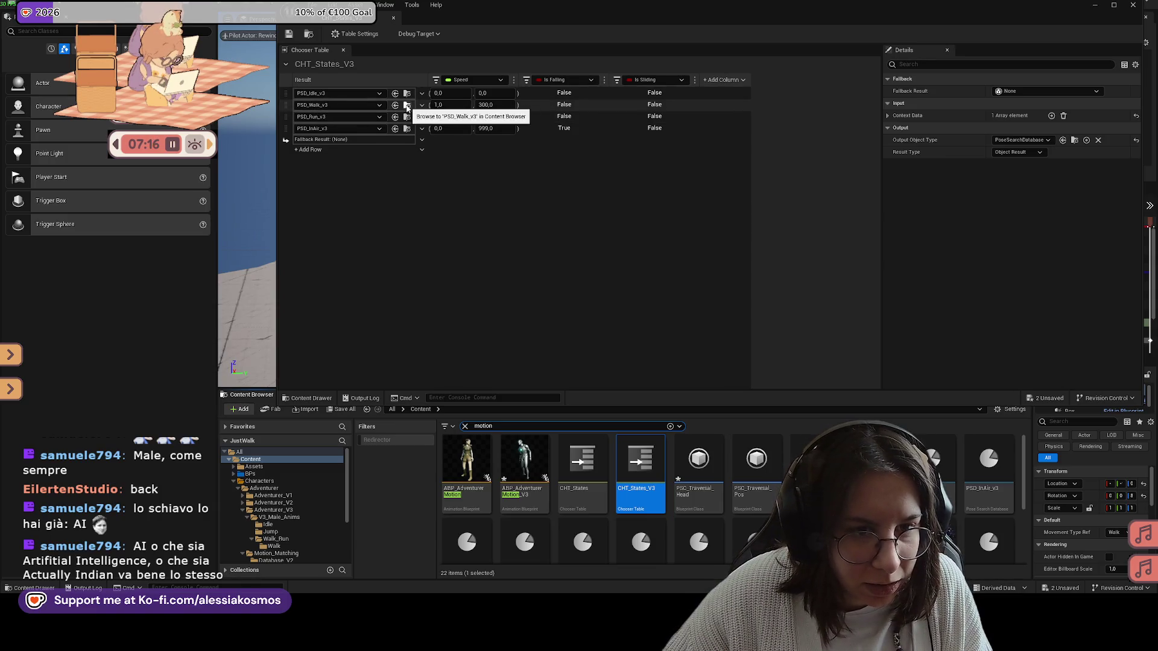
Delete the four Run-to-Walk transition animations from the PSD_Run_v3 database and save it
click(407, 106)
click(407, 118)
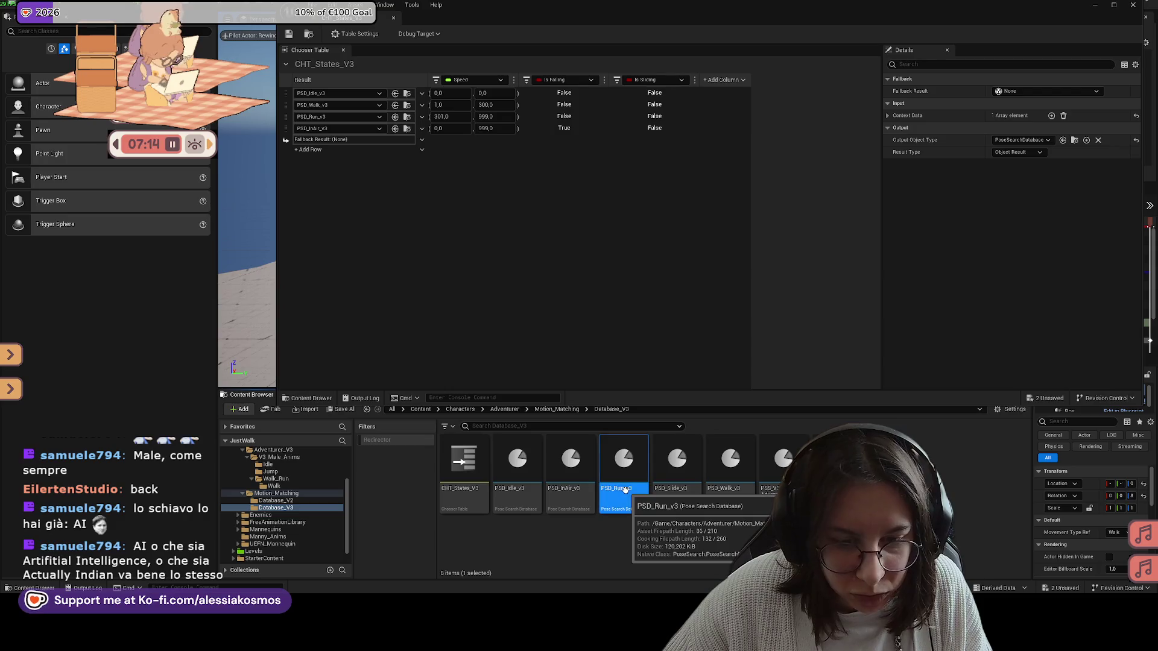
double_click(623, 462)
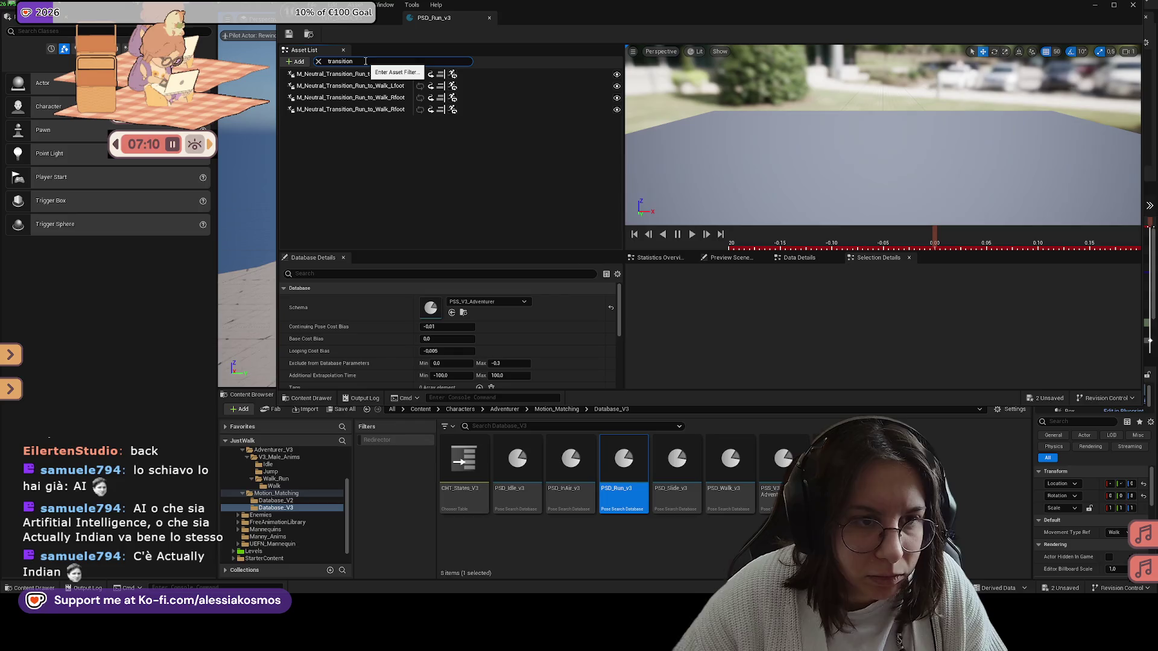
click(374, 109)
shift+click(357, 74)
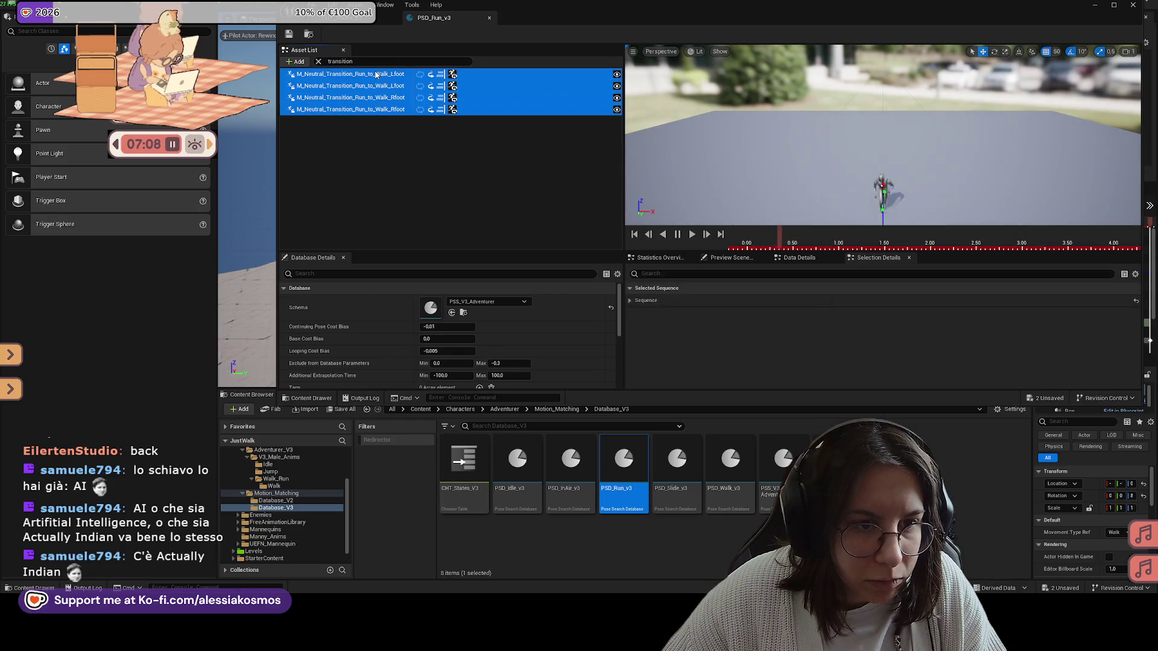
key(Delete)
click(288, 33)
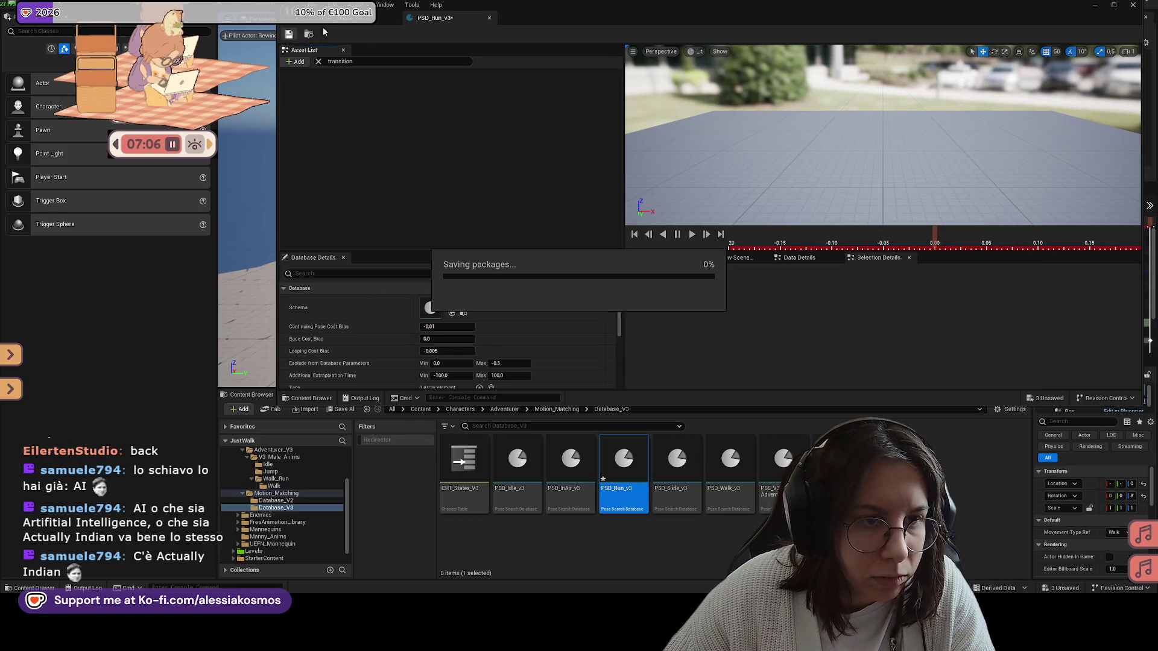
Return to the CHT_States_V3 chooser table and open the PSD_Walk_v3 database
click(358, 17)
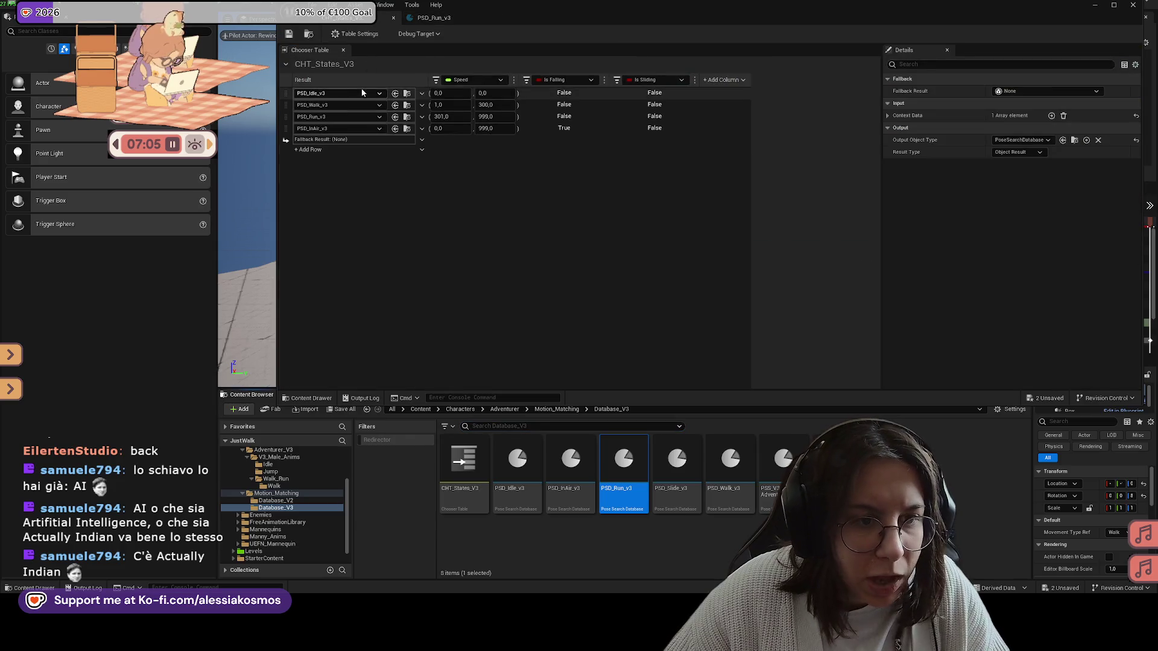
click(394, 105)
click(406, 105)
text(walk)
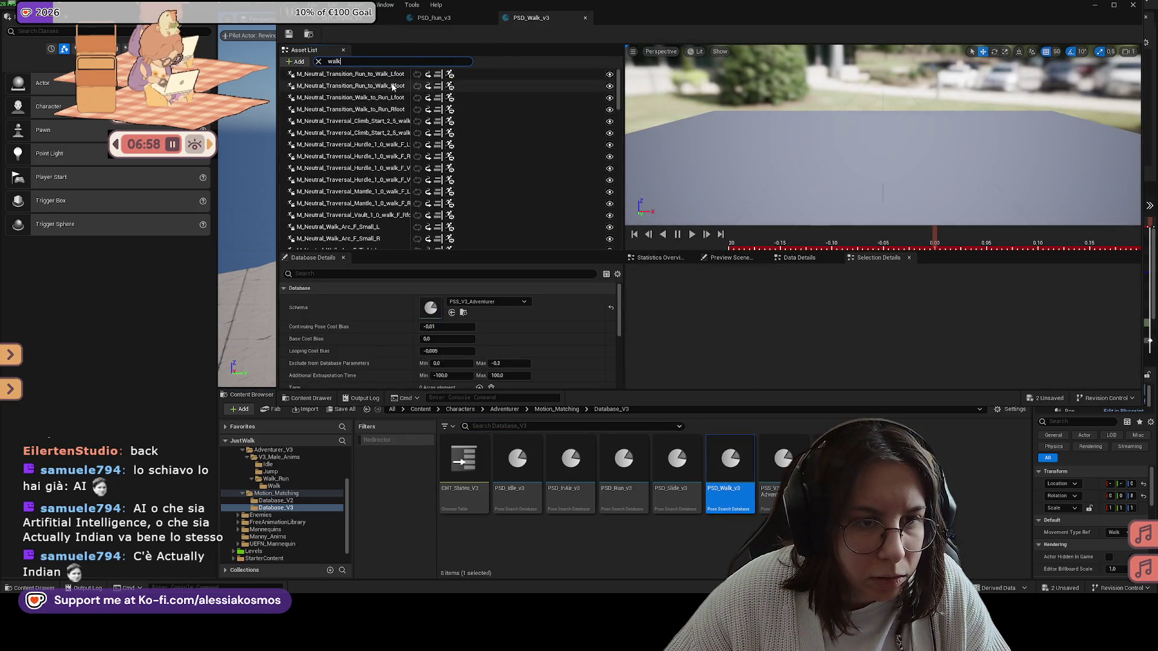
Filter PSD_Walk_v3 by 'transition' and delete all four transition animations
key(Return)
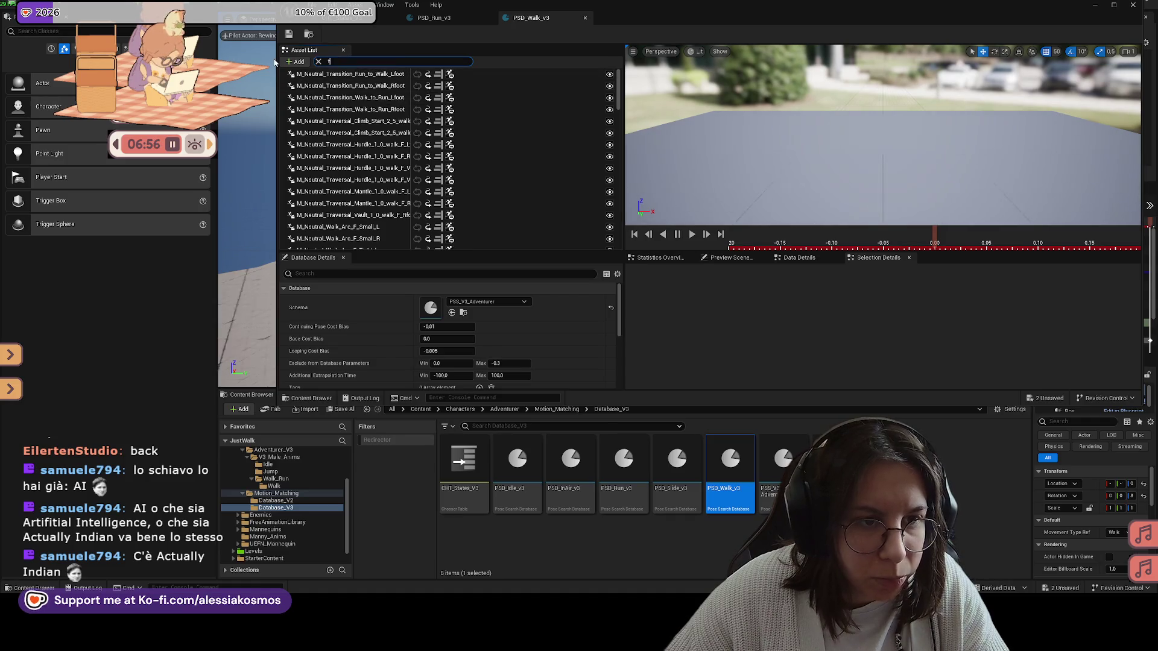
text(ta)
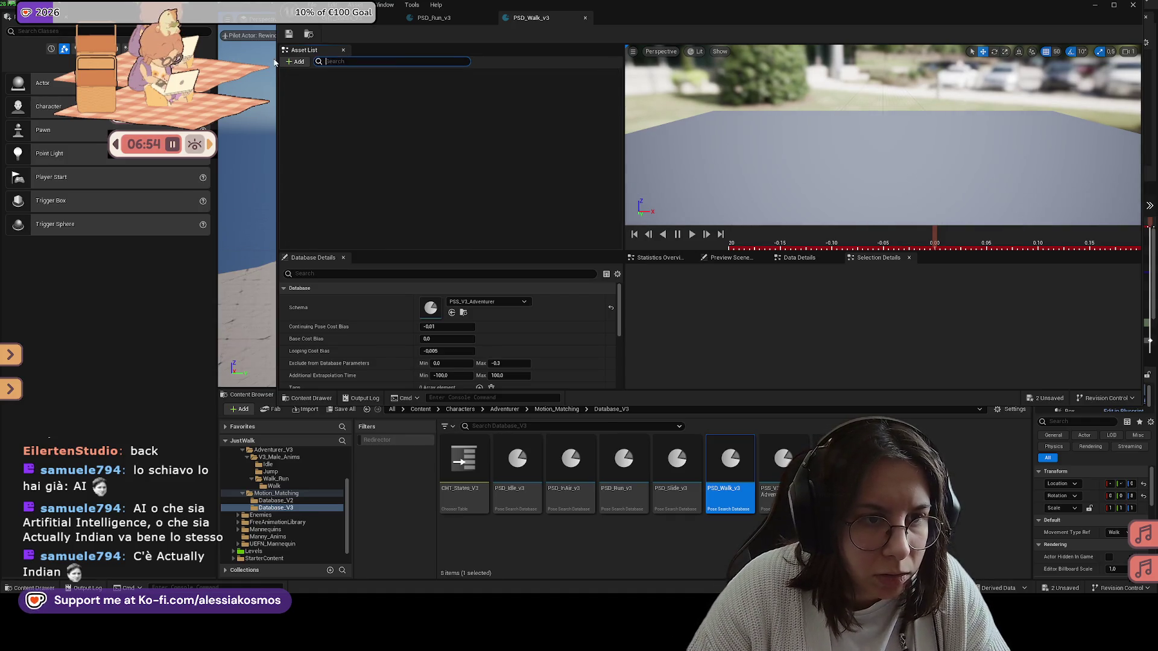
text(ansition)
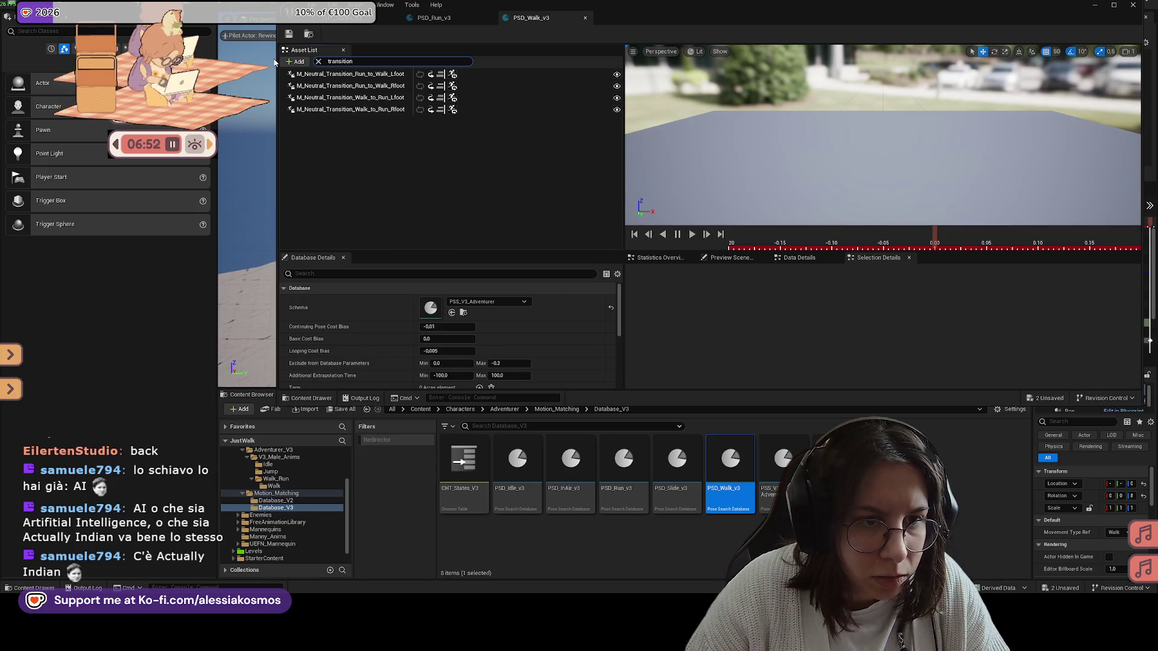
key(Return)
key(ctrl+a)
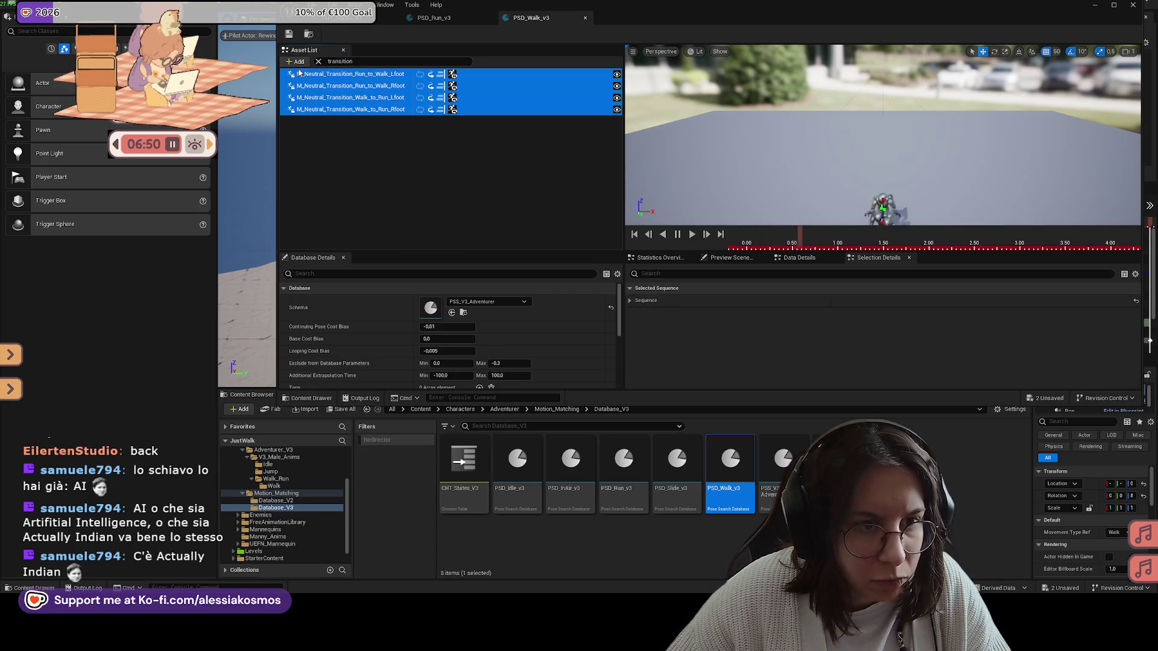
key(Delete)
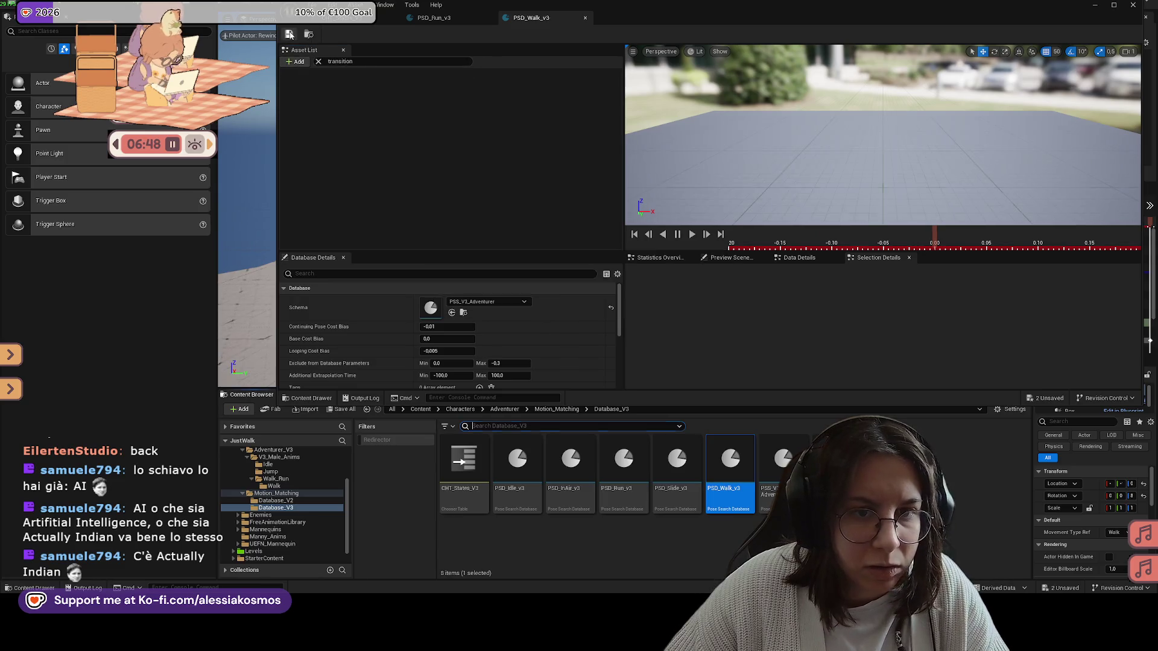
Switch back to the level editor and start a play session to test
key(alt+Tab)
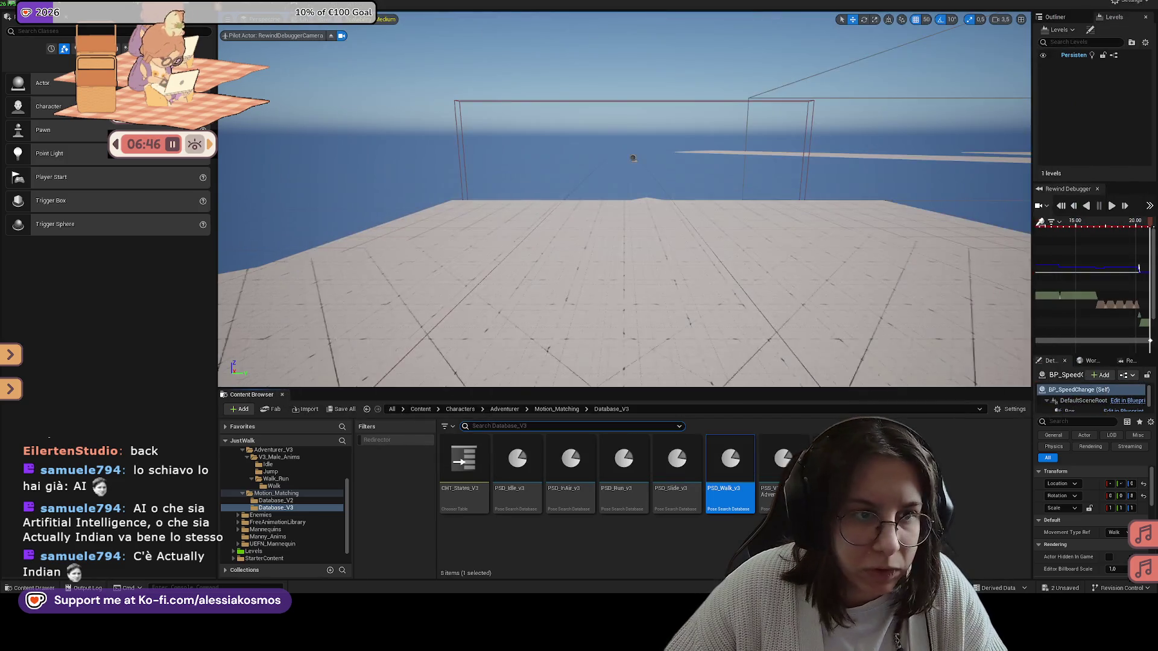
key(alt+p)
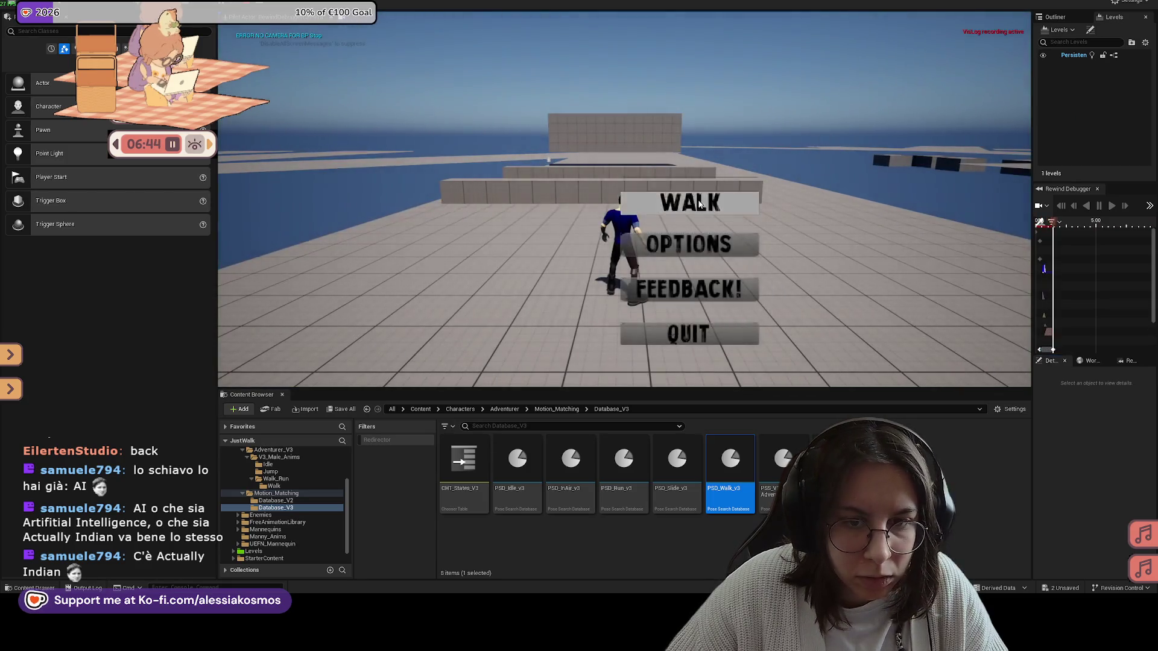
Choose WALK in the game menu, walk and jump the character, then end the play session
click(700, 205)
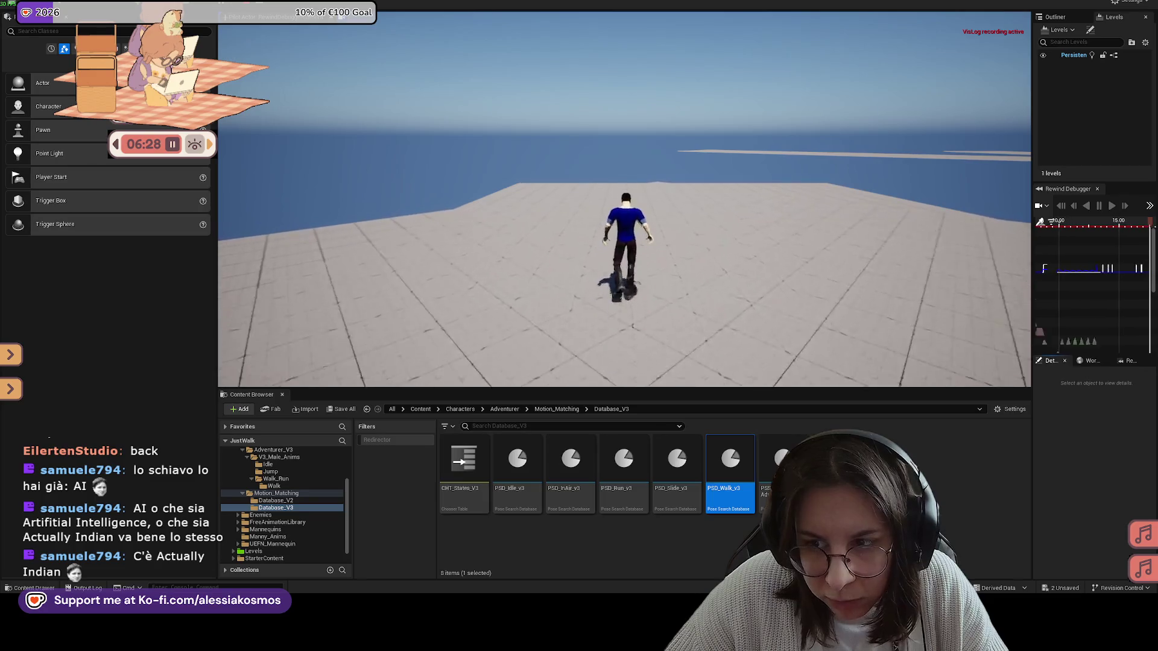
key(space)
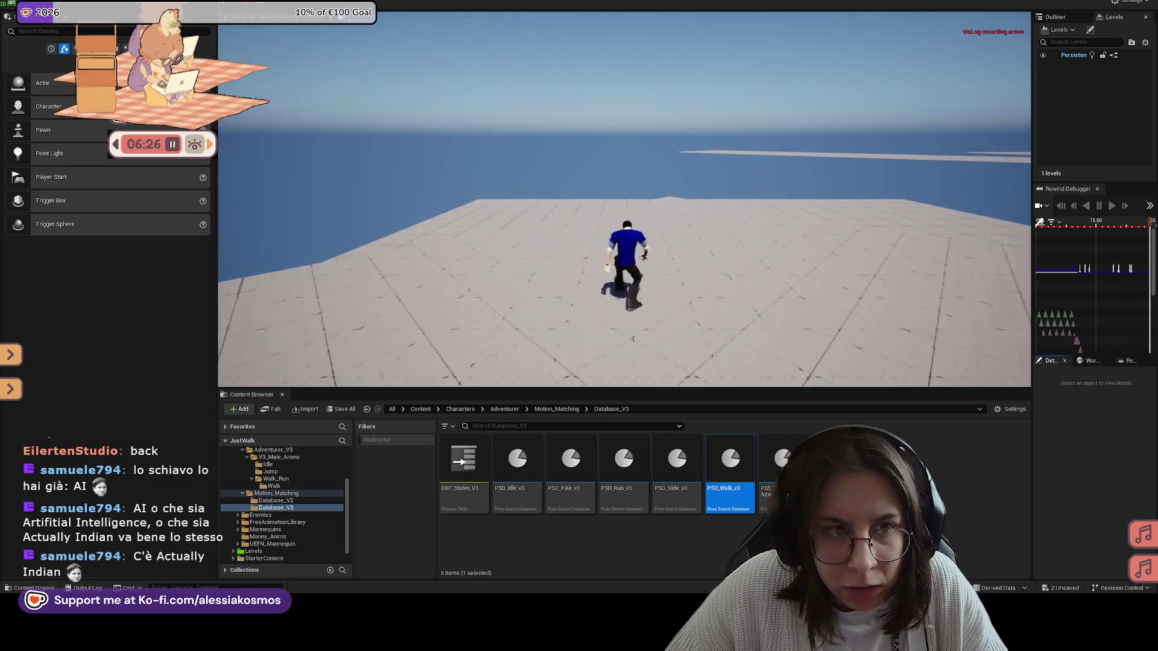
key(Escape)
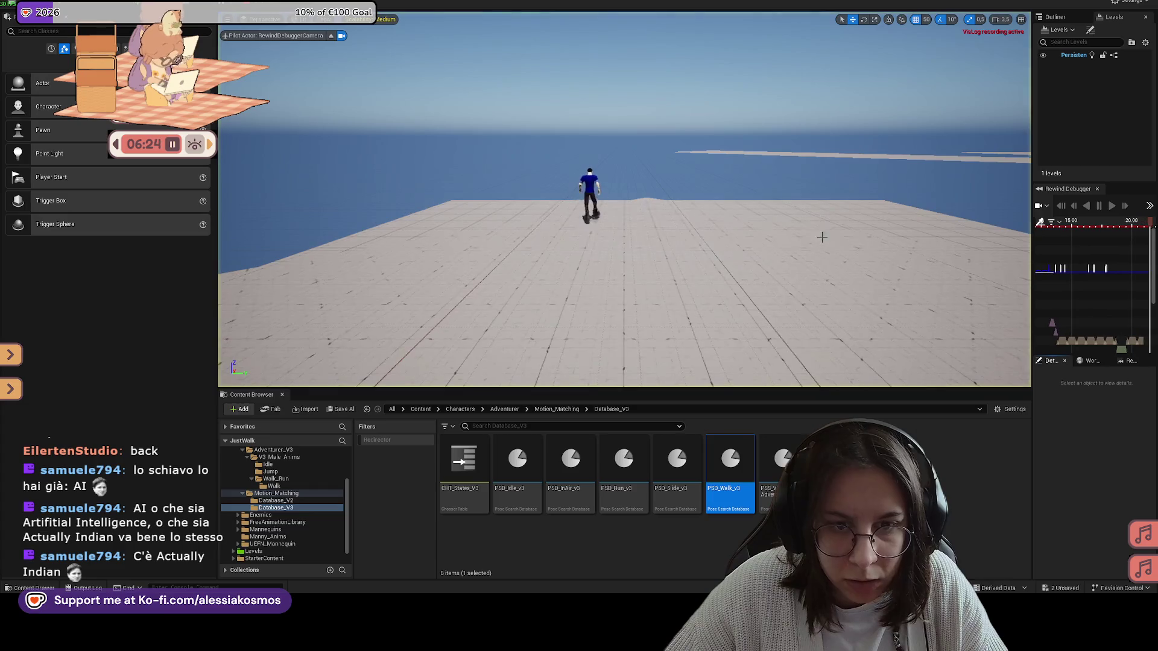
Select the BP_SpeedChange actor and widen the Outliner, Rewind Debugger and Details panels
click(999, 230)
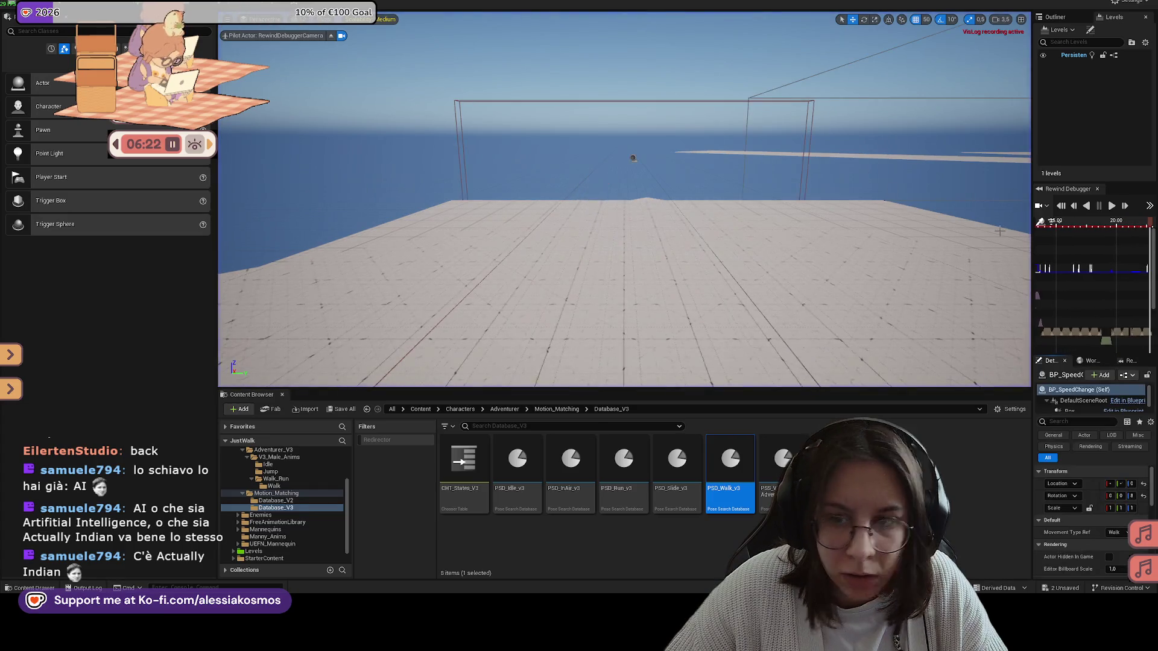
drag(1032, 271, 589, 271)
mouse_move(1031, 333)
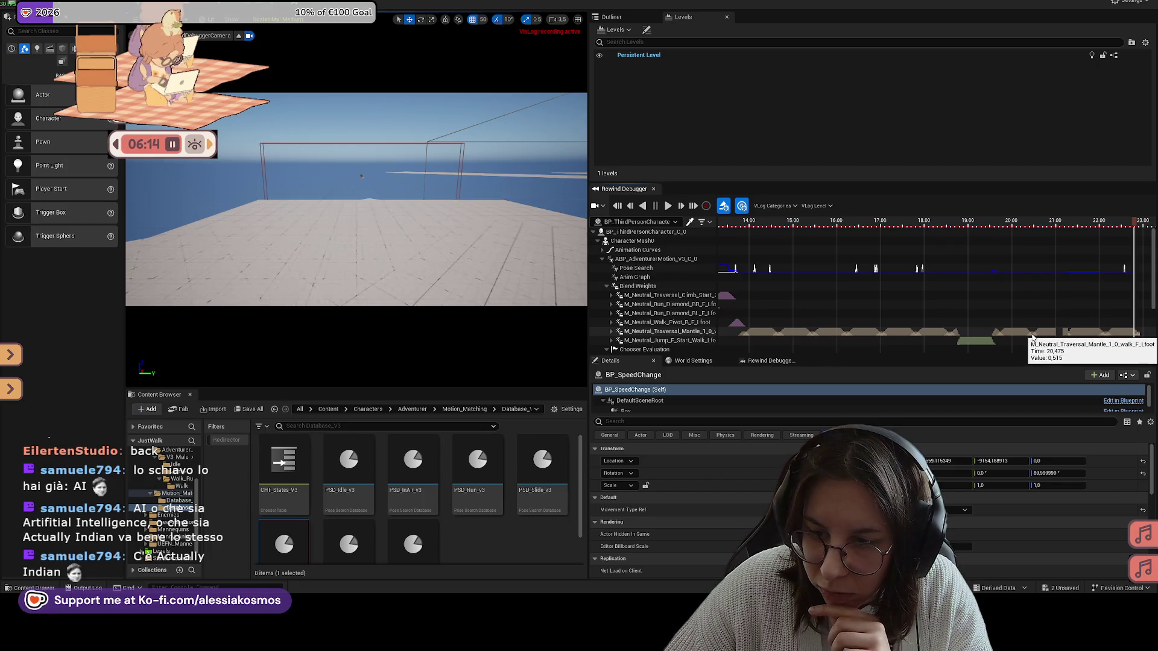
Scrub the rewind playback to 20 seconds, then delete the two Mantle animations from PSD_Walk_v3 and save
click(1009, 340)
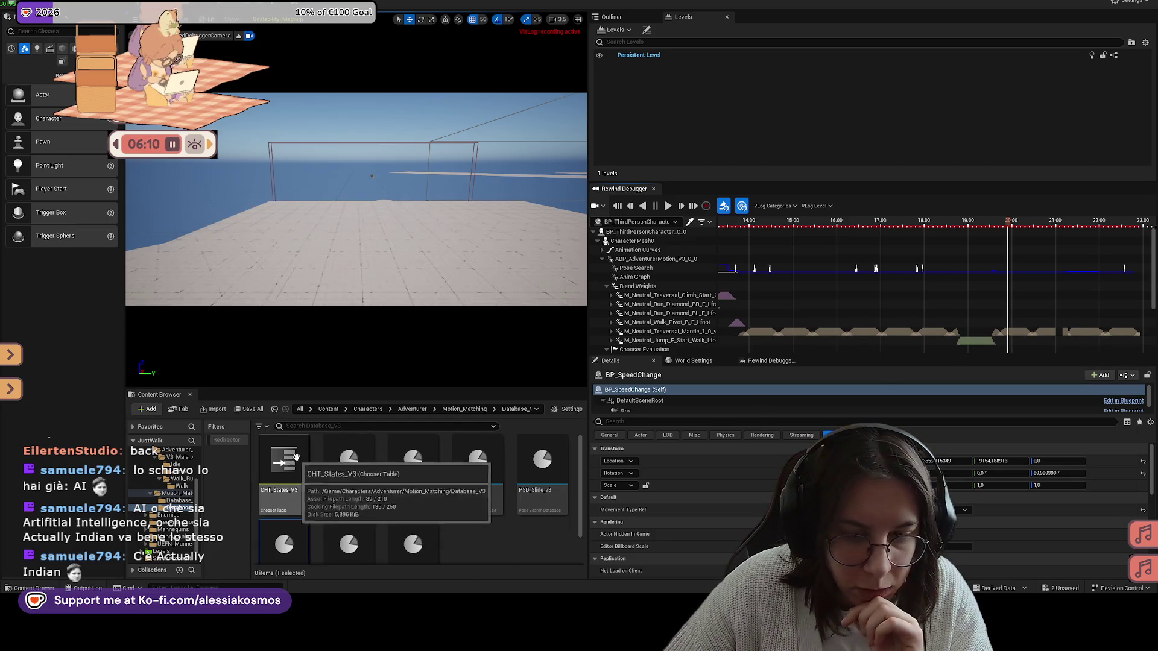
scroll(299, 508, down, 1)
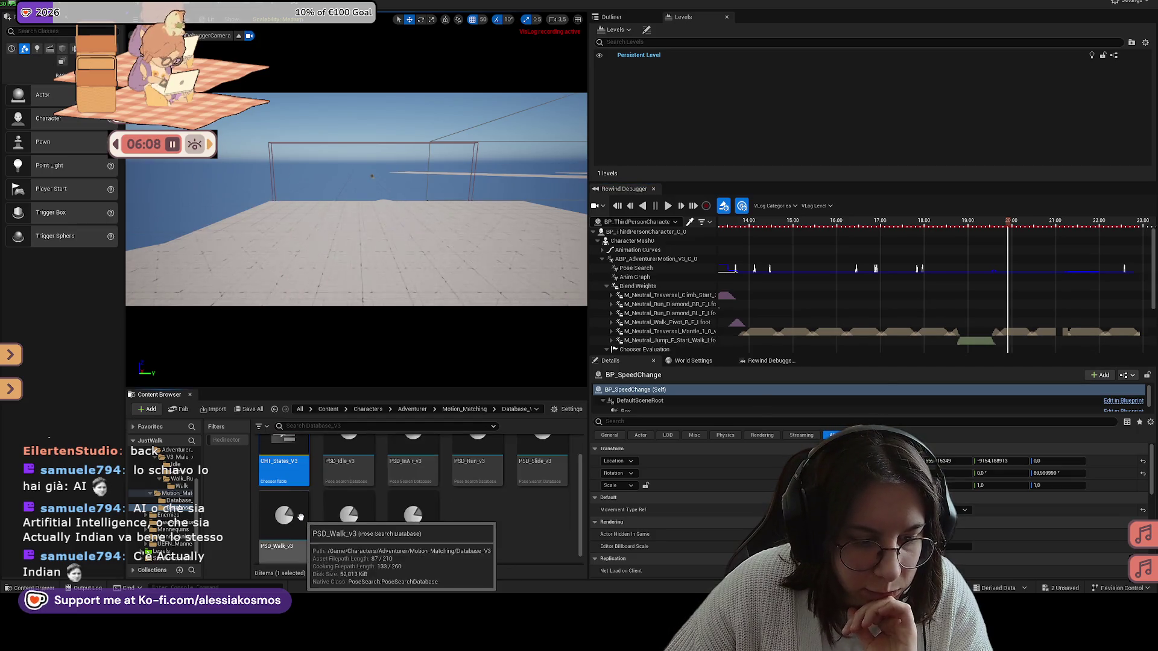
double_click(301, 512)
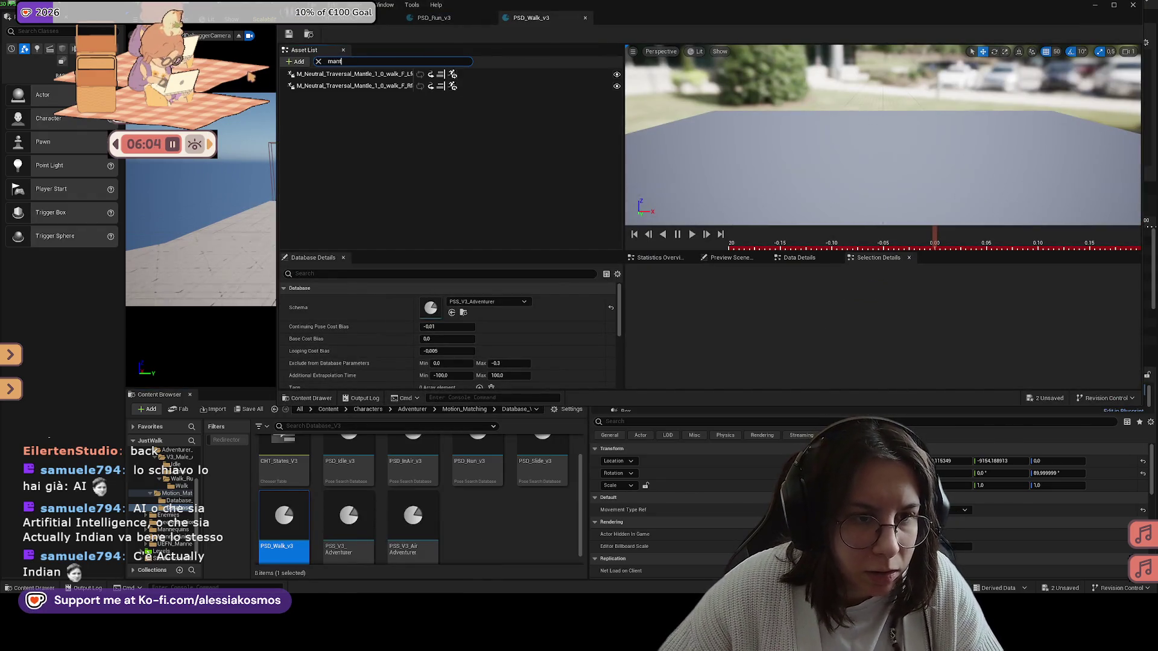
key(ctrl+a)
key(Delete)
key(ctrl+s)
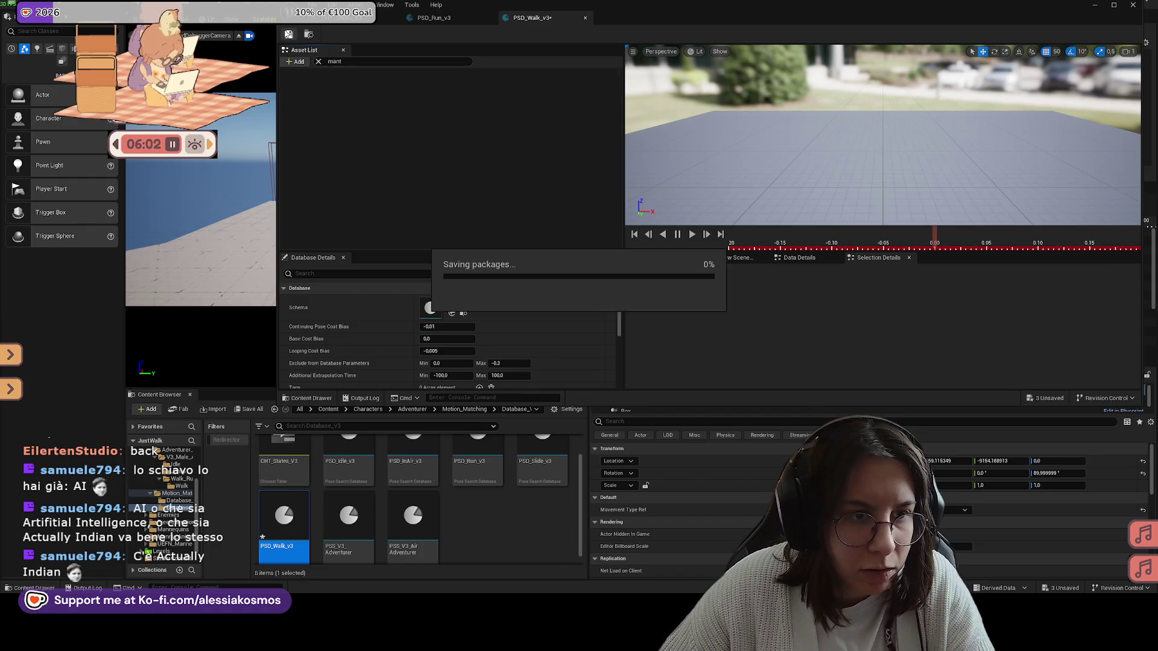
Close the pose search database editor and give the level viewport its room back
click(1097, 6)
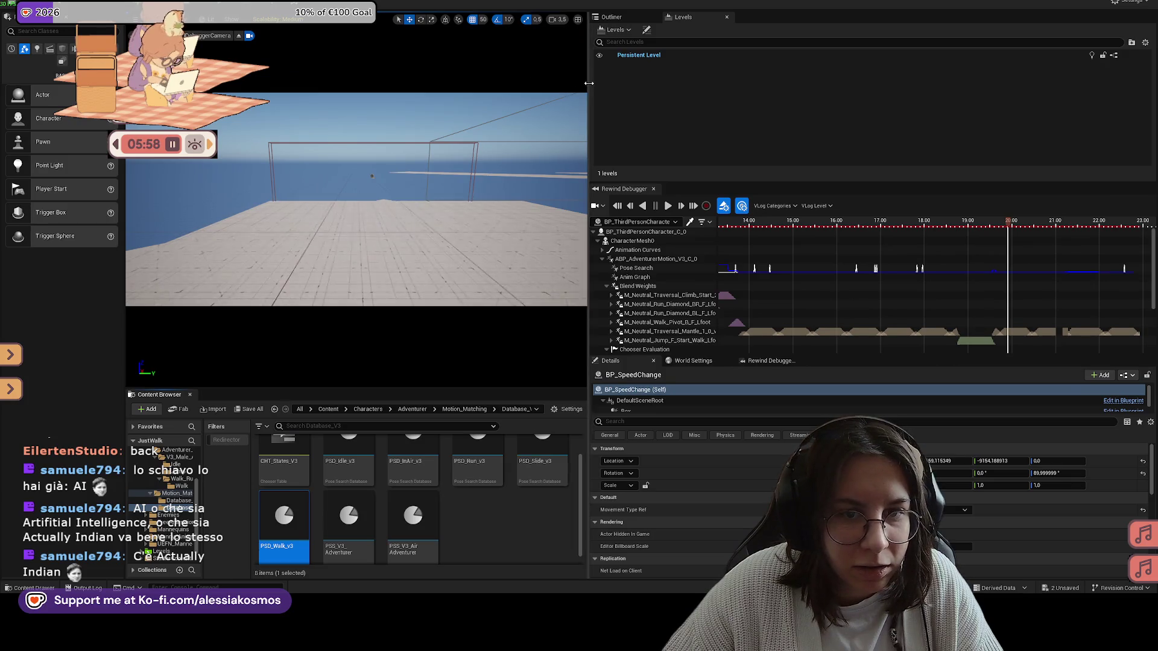
drag(586, 88, 954, 91)
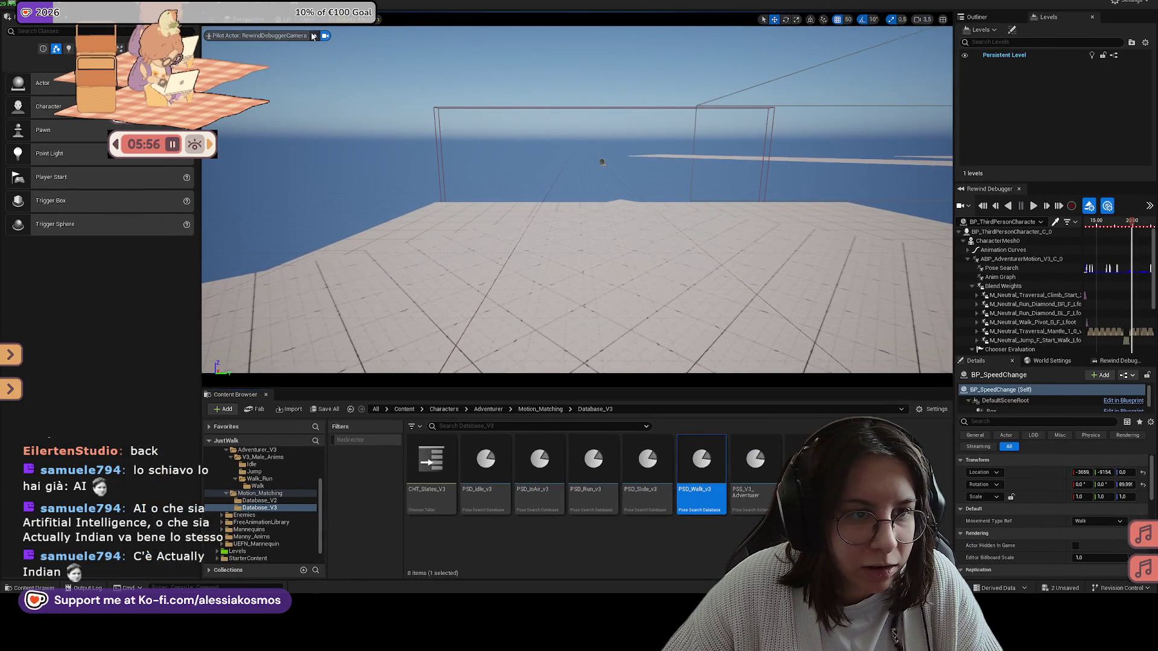
Play the level, run and jump the character over the platforms and across the floor, then end the session from the in-game menu
key(alt+p)
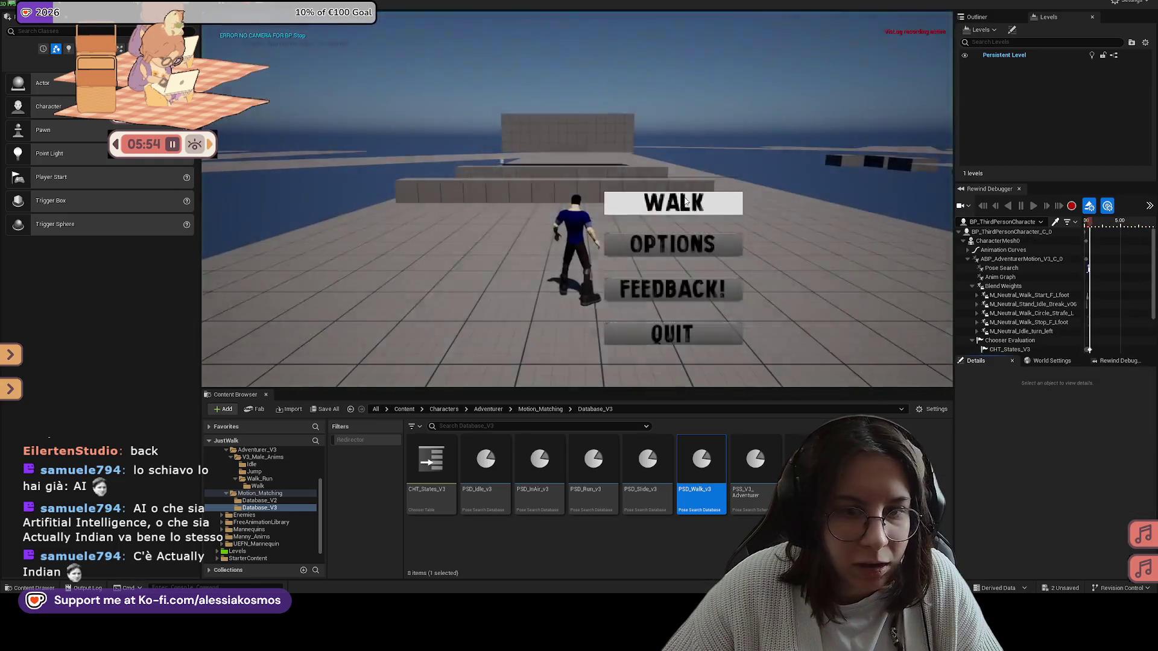
key(w)
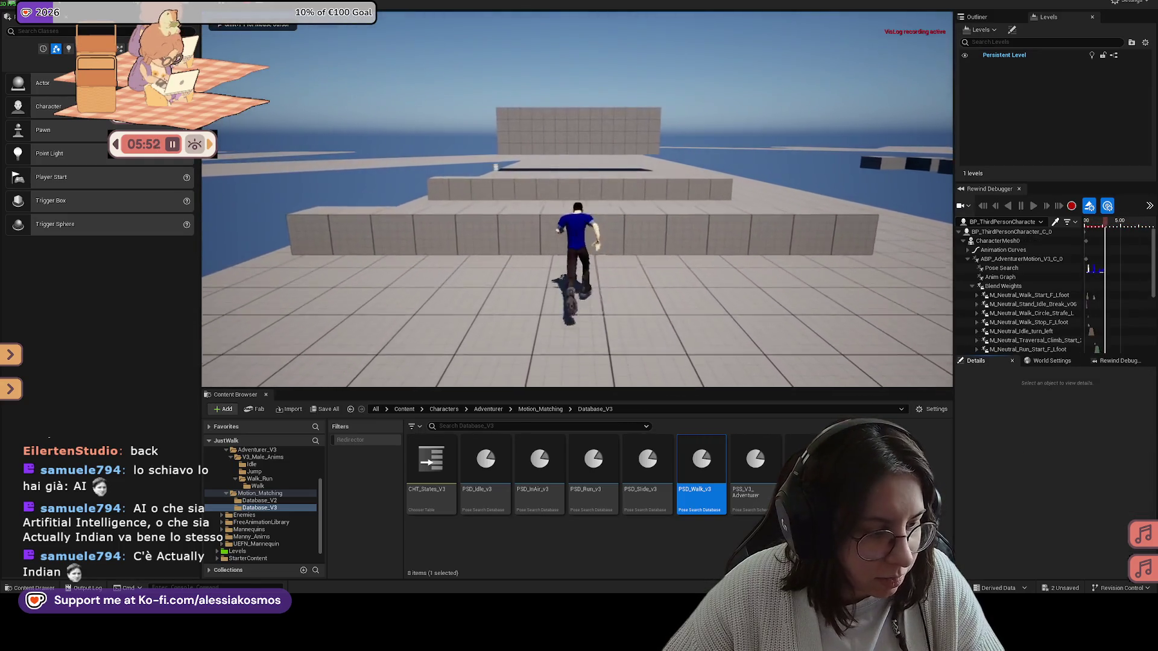
key(space)
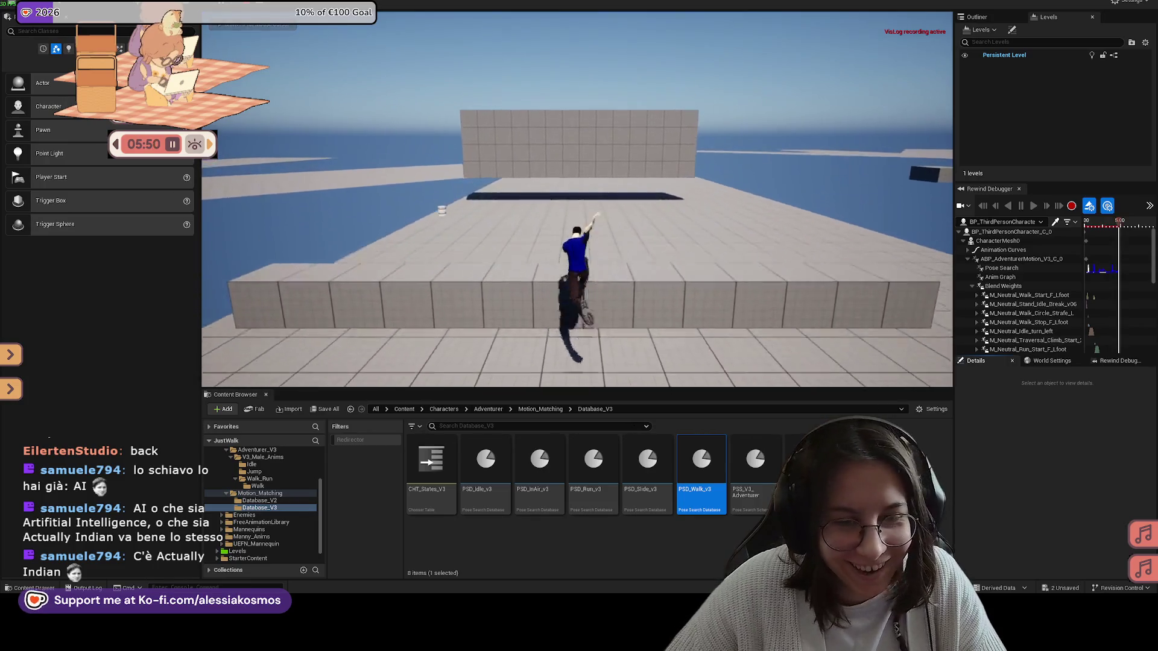
key(w)
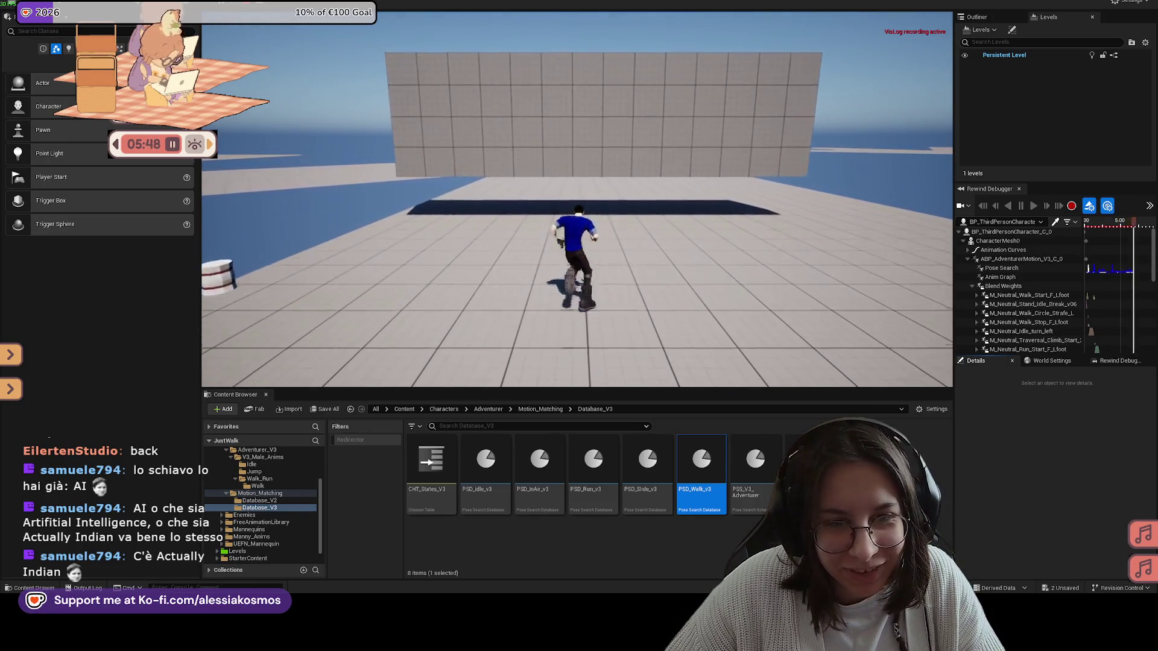
key(w)
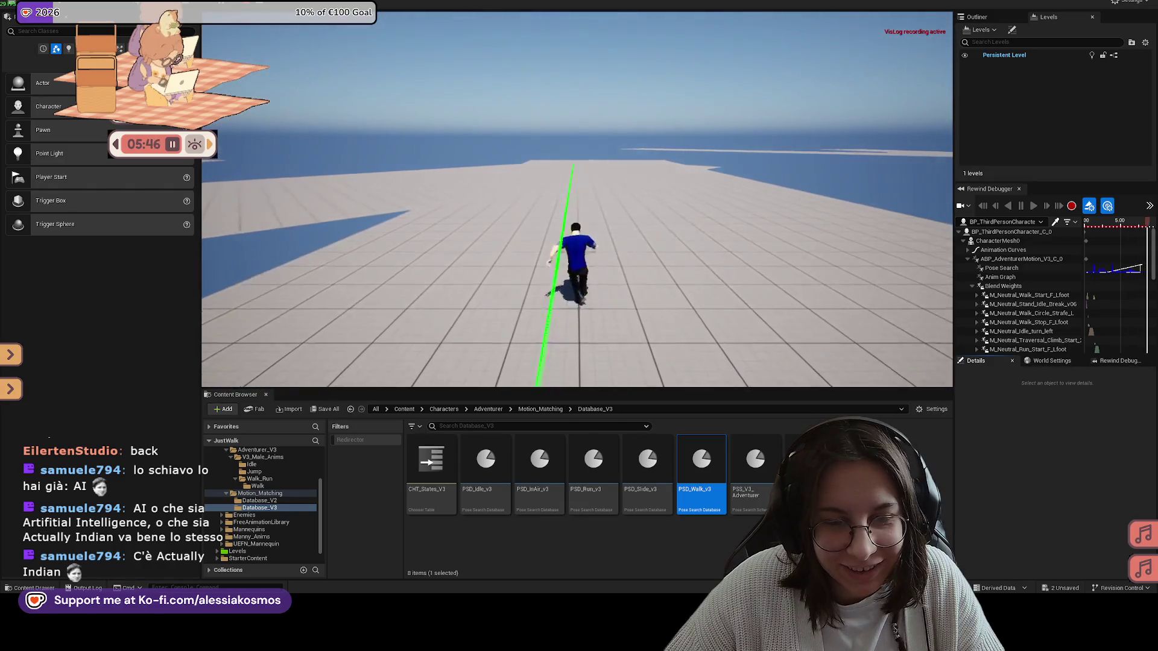
key(w)
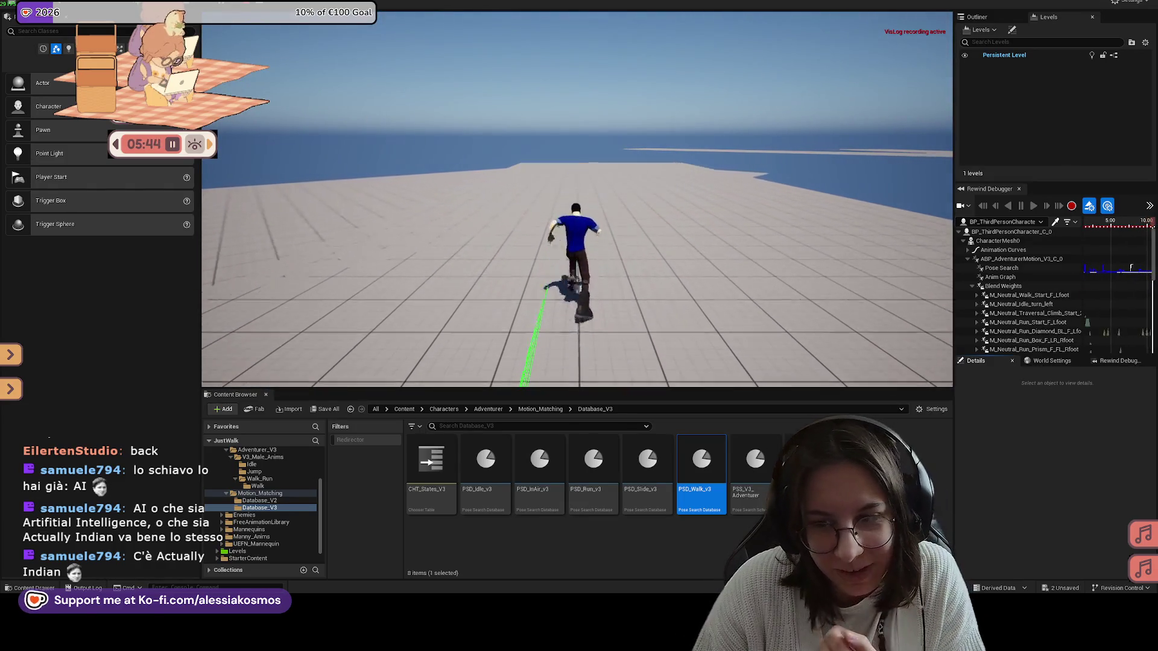
key(w)
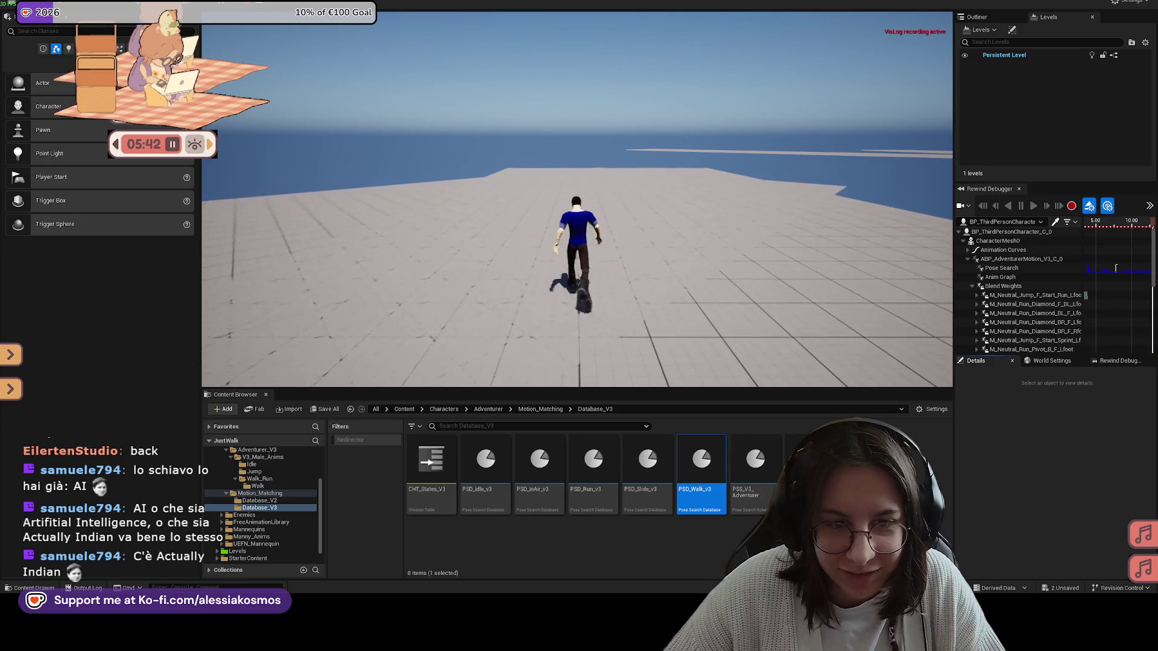
key(w)
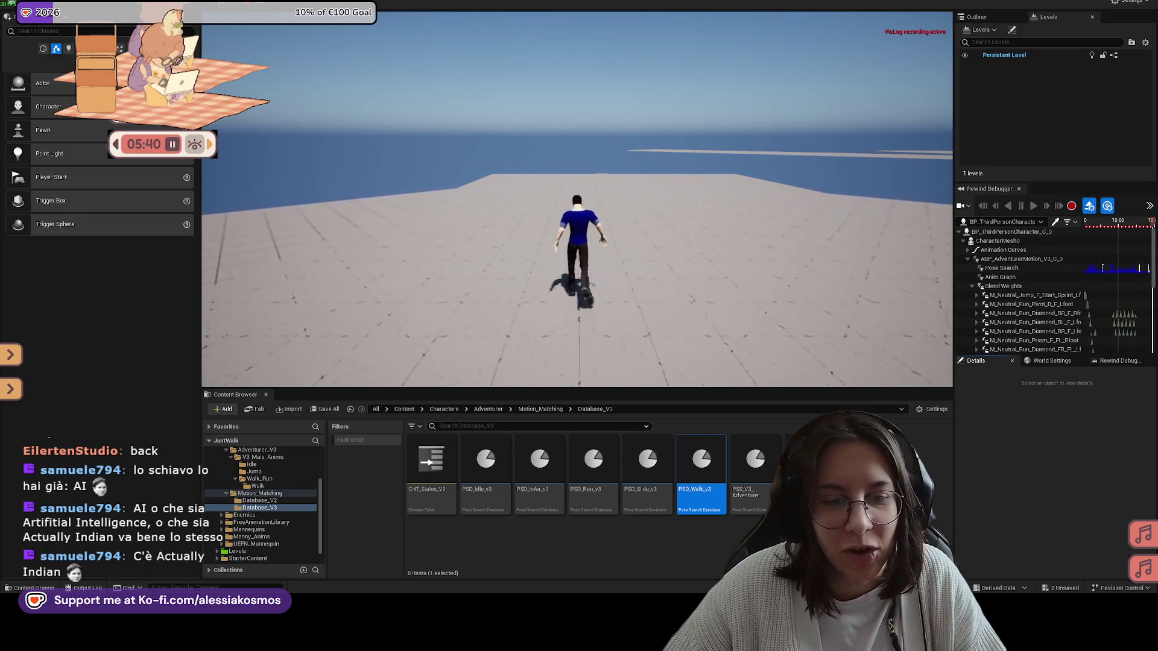
key(Escape)
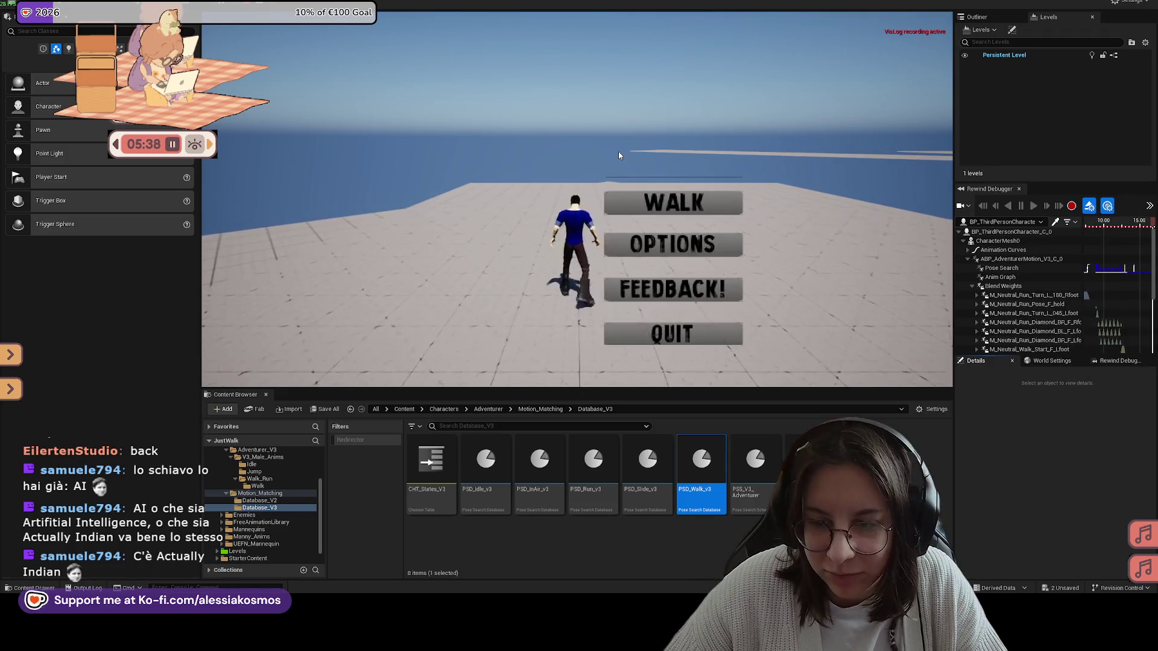
click(671, 334)
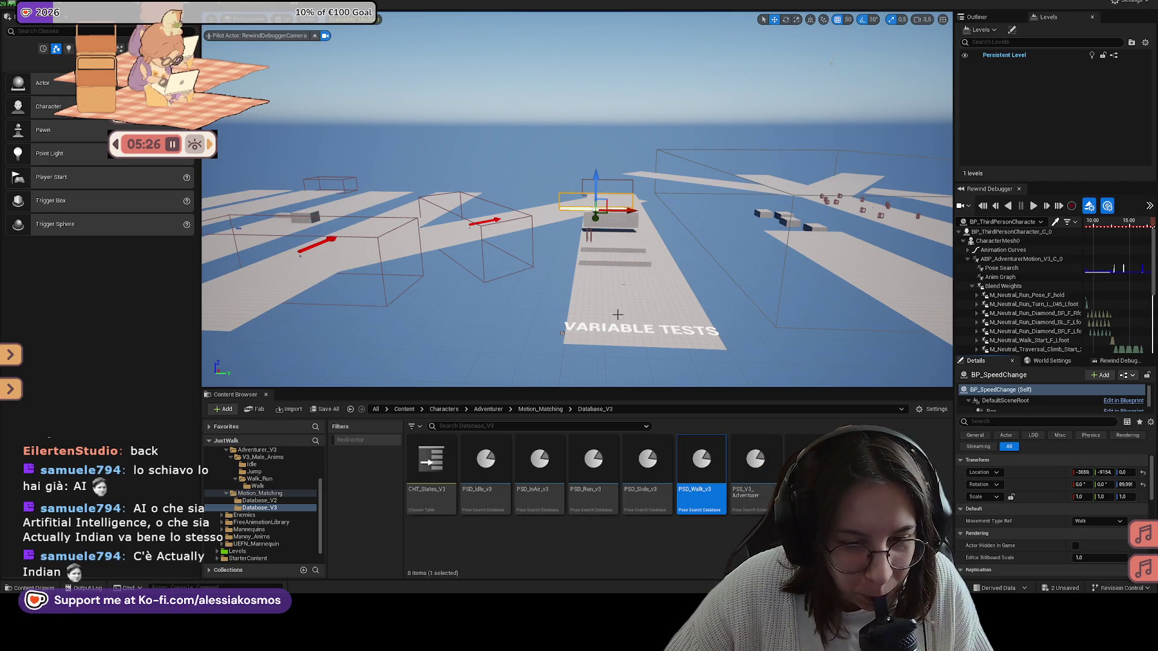
Orbit and pan the viewport toward the variable tests area
drag(549, 310, 598, 290)
drag(547, 243, 500, 246)
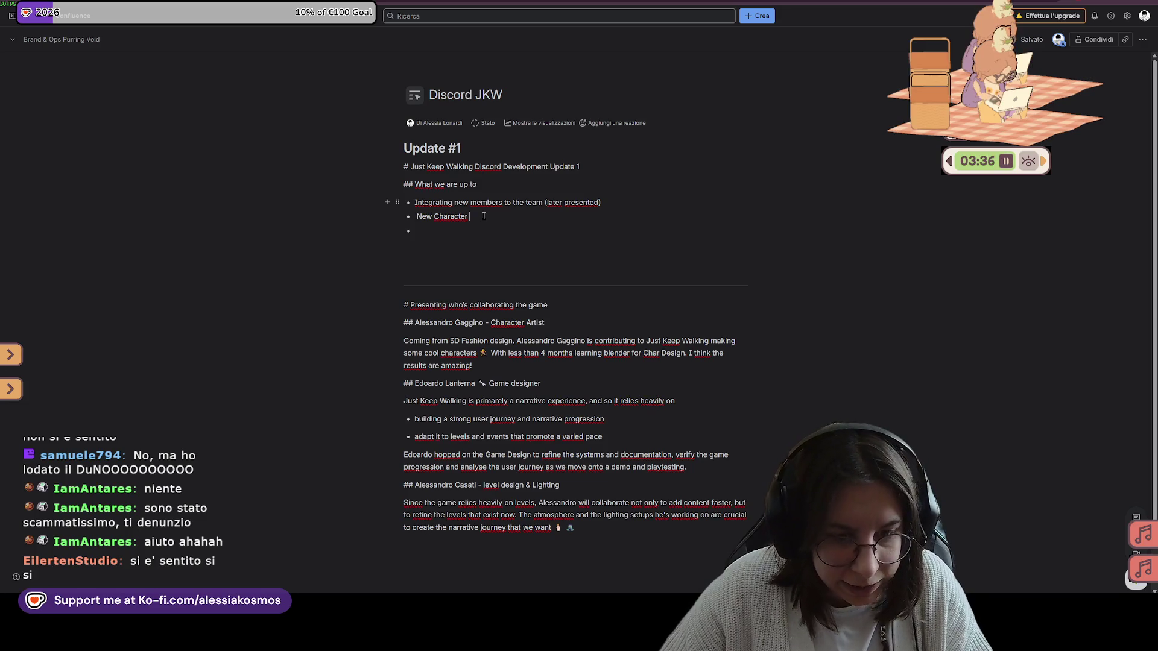
Add an empty bullet below New Character and continue typing its retargeting sentence, fixing a typo
drag(401, 299, 578, 534)
click(449, 207)
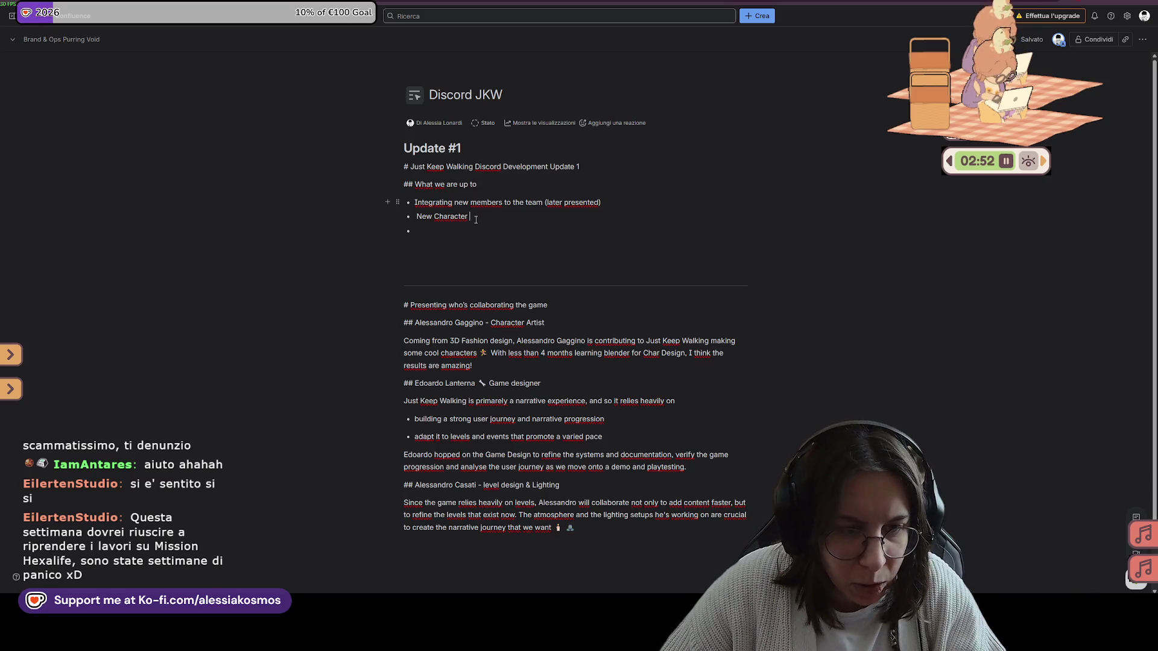
key(Return)
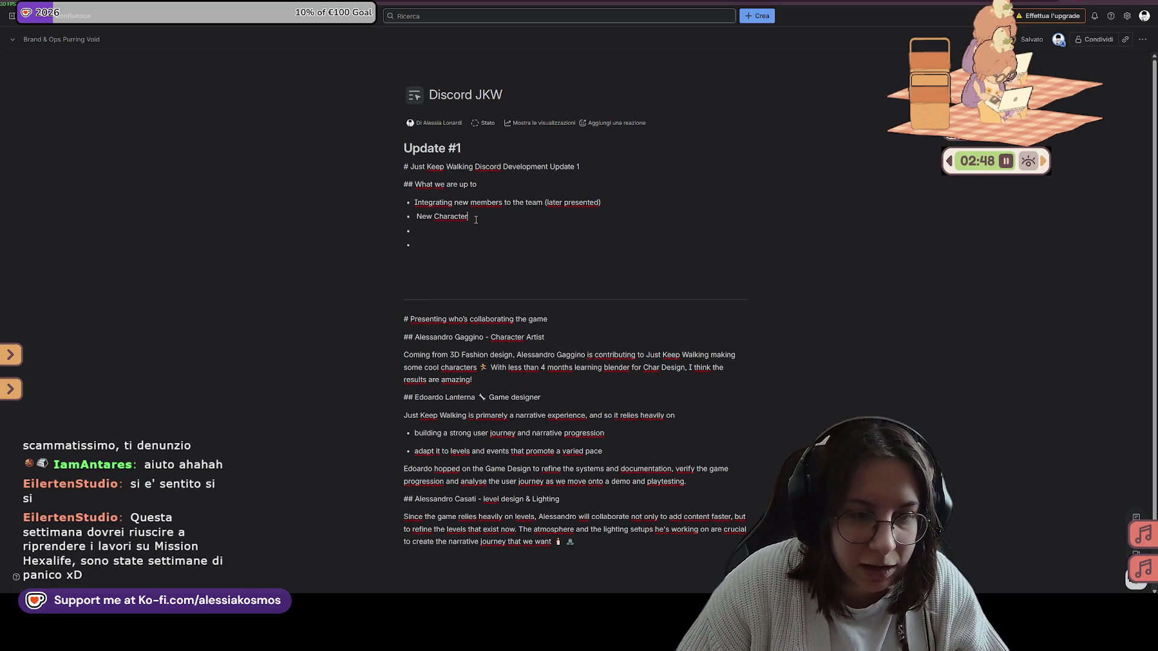
click(475, 218)
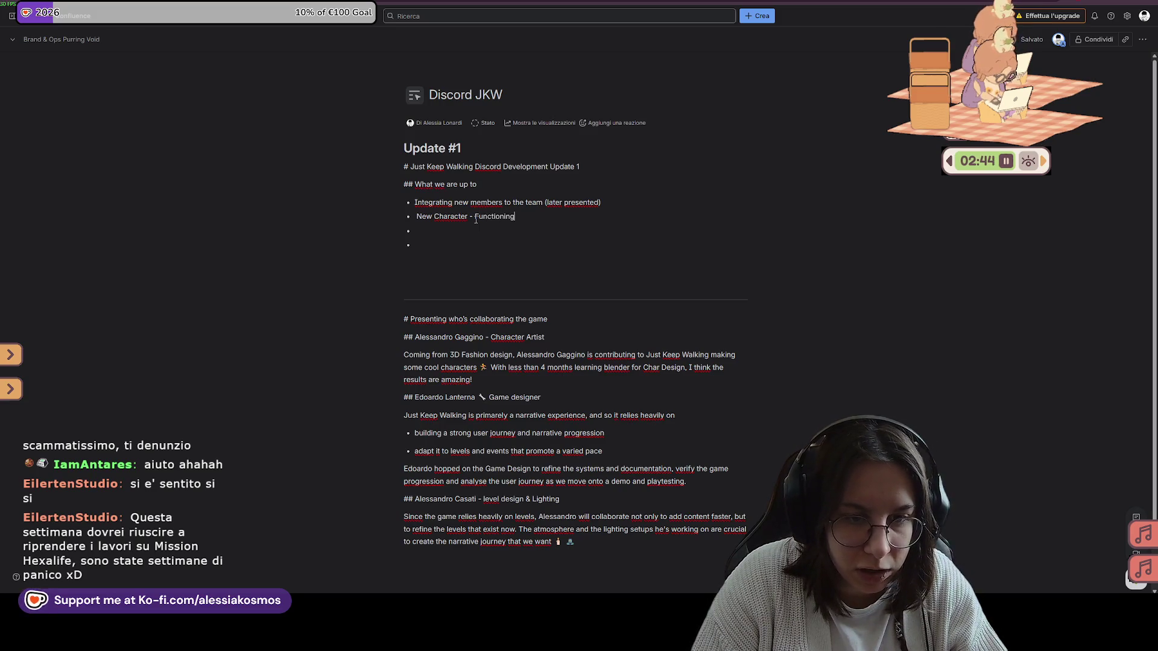
text(ing with new )
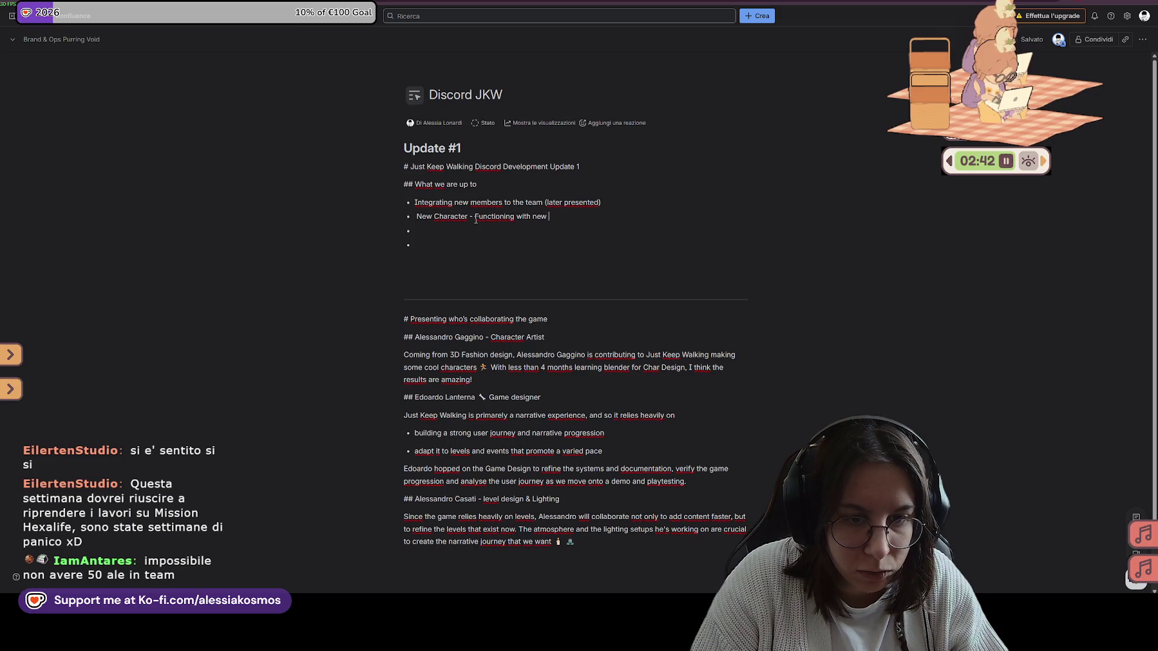
text(retarg)
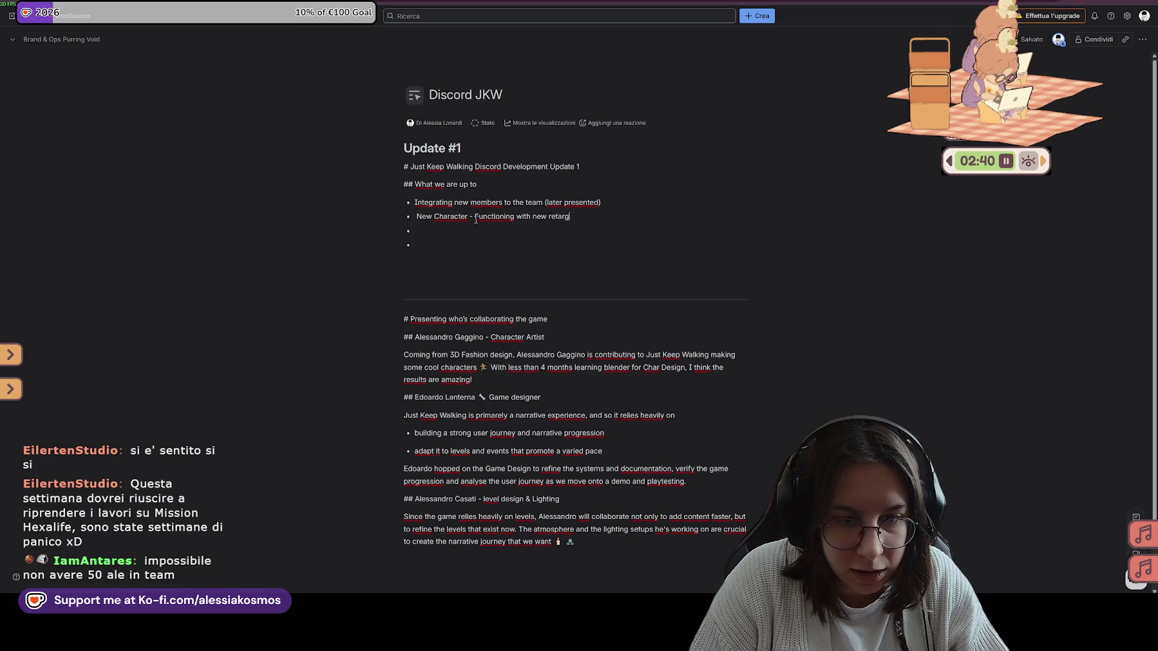
text(eted animations)
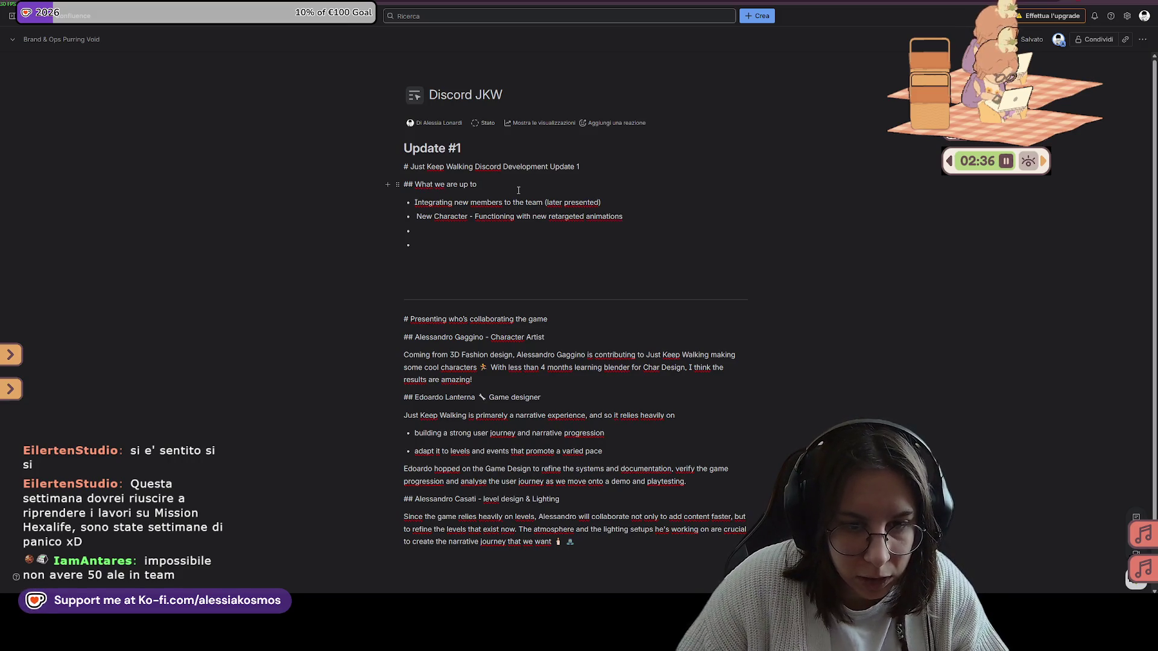
text( for the )
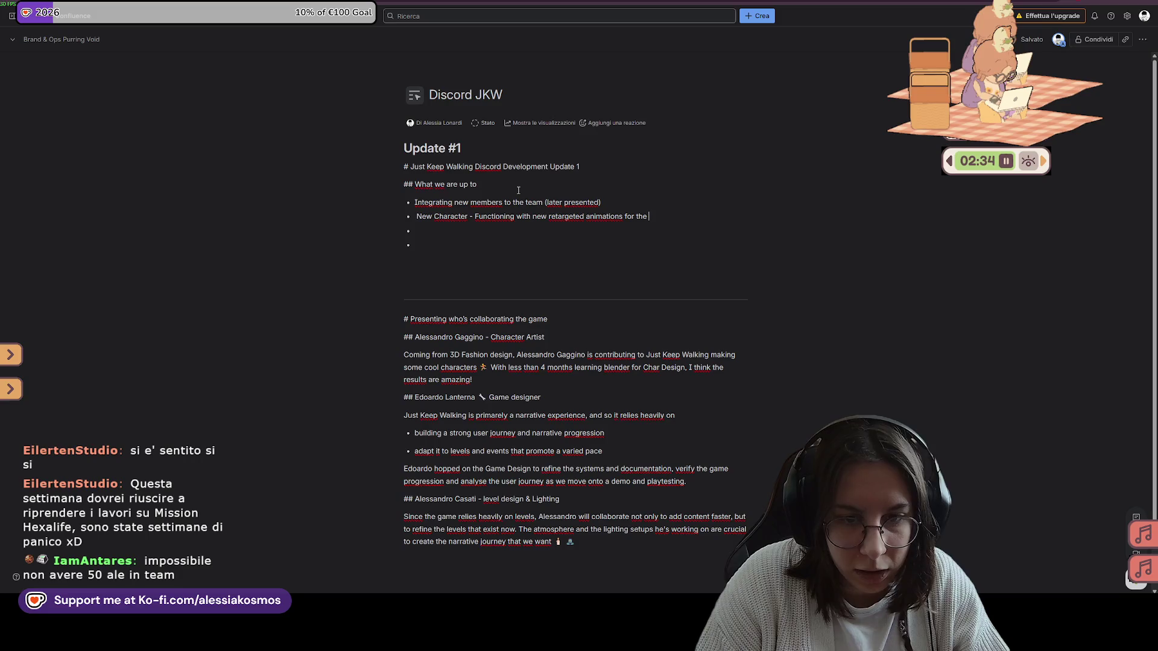
text(core )
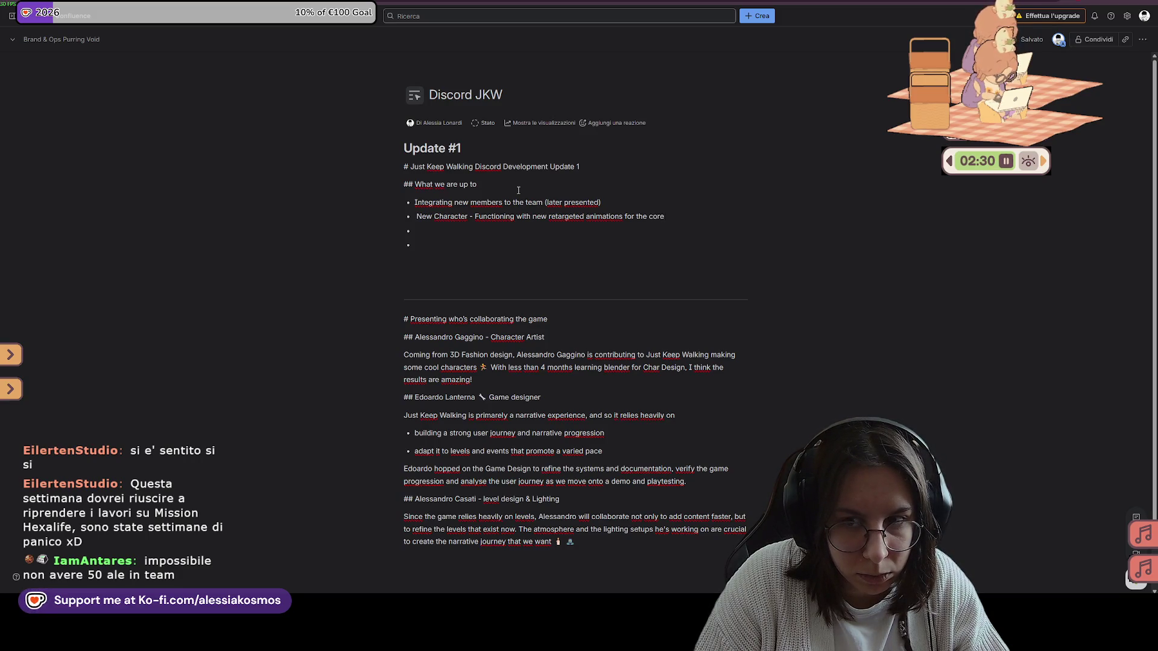
text(locomotion)
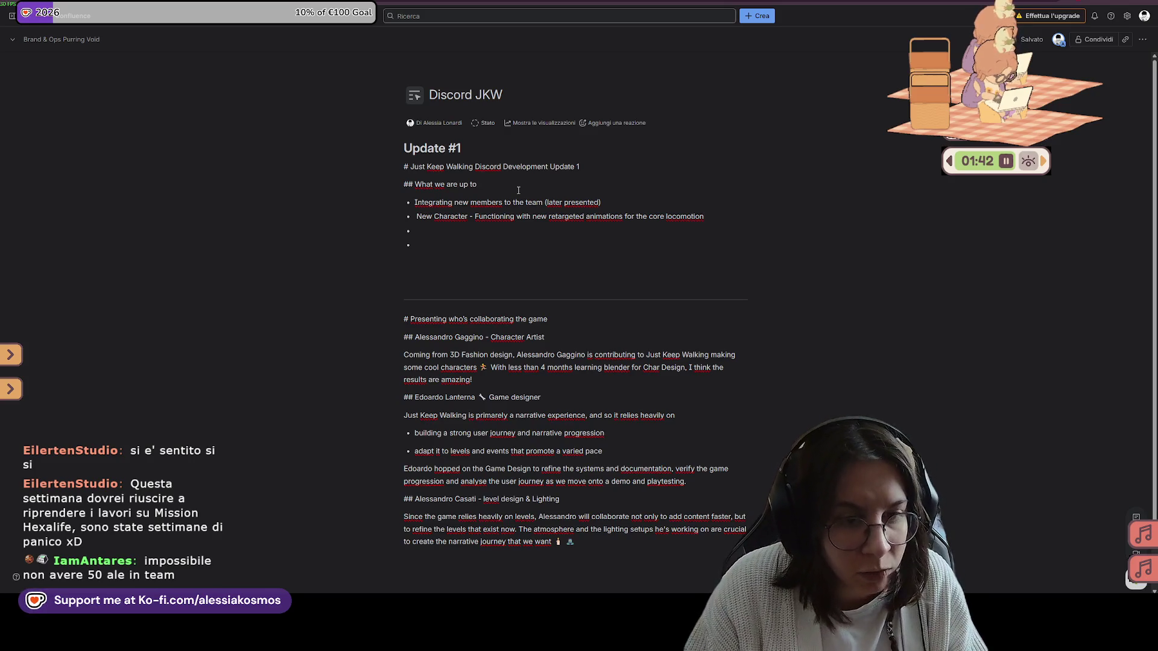
Write a third bullet on the level design and encounters of the first 4 levels with 3 level branches
key(Return)
text(F)
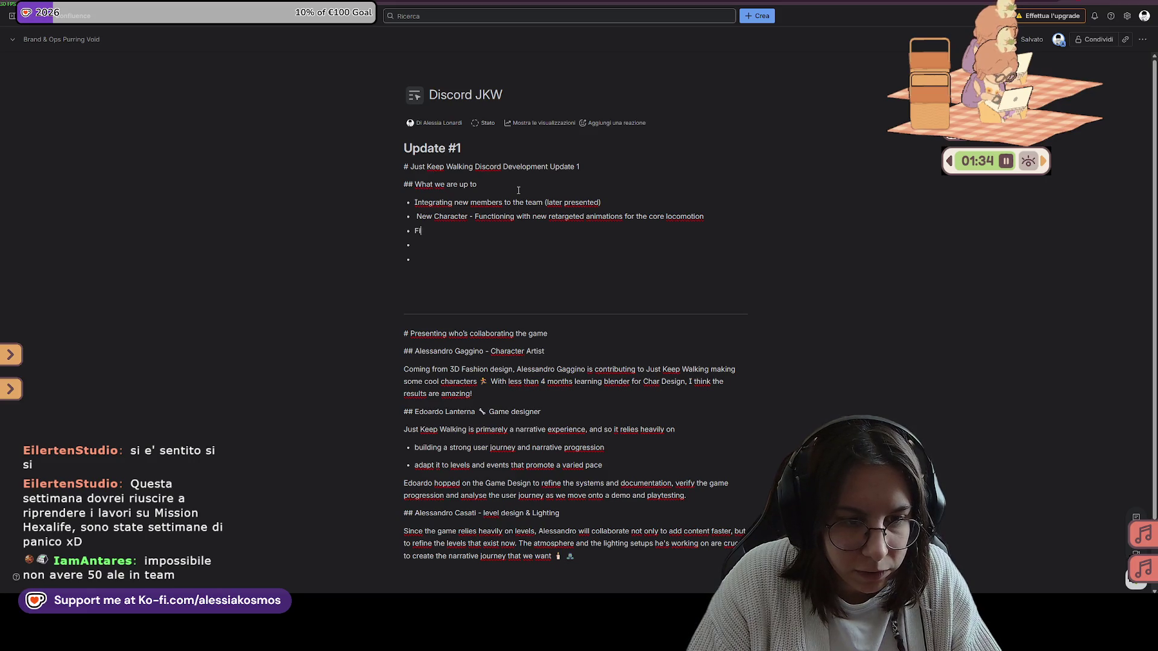
text(irs)
text(2)
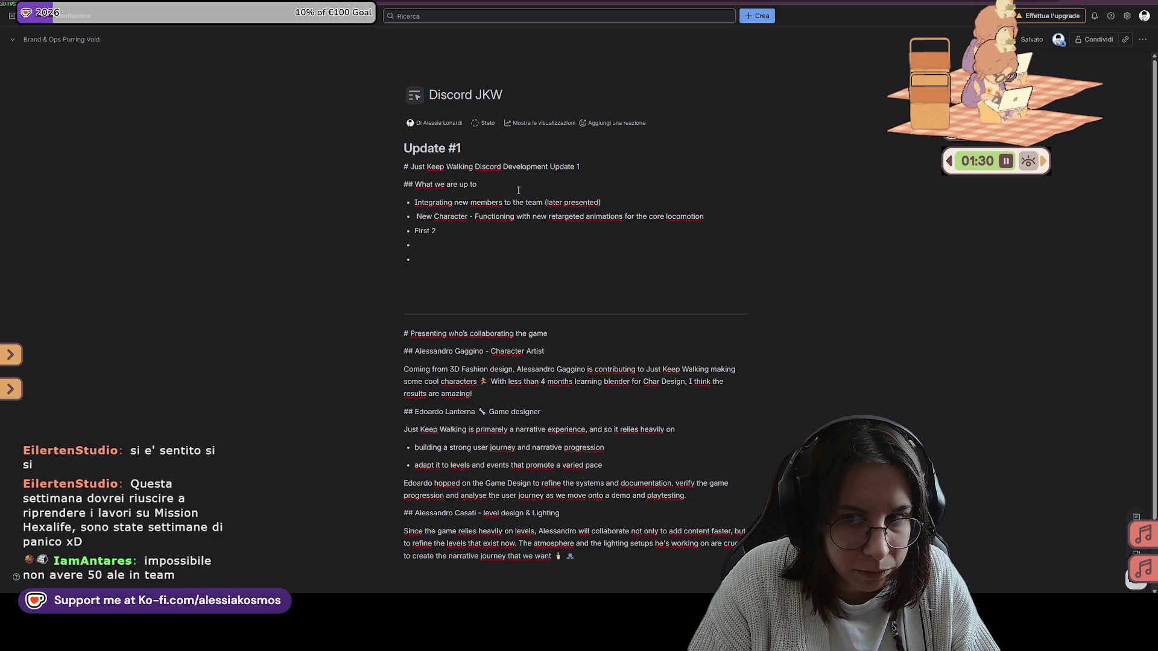
text(l)
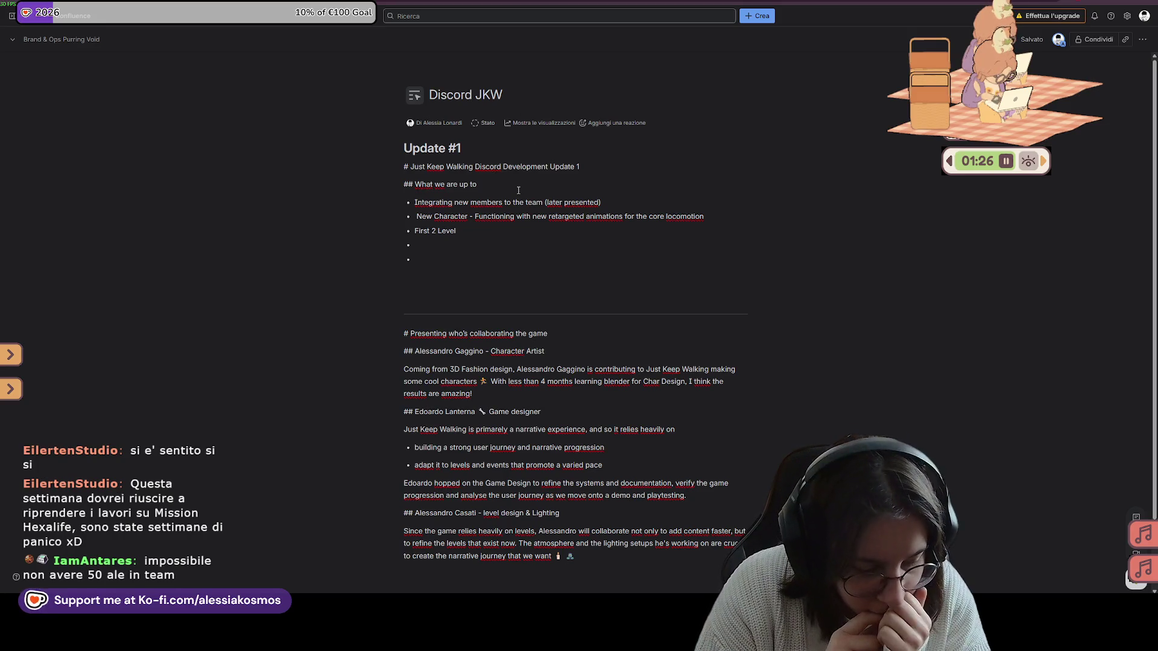
key(BackSpace)
key(BackSpace)
key(BackSpace)
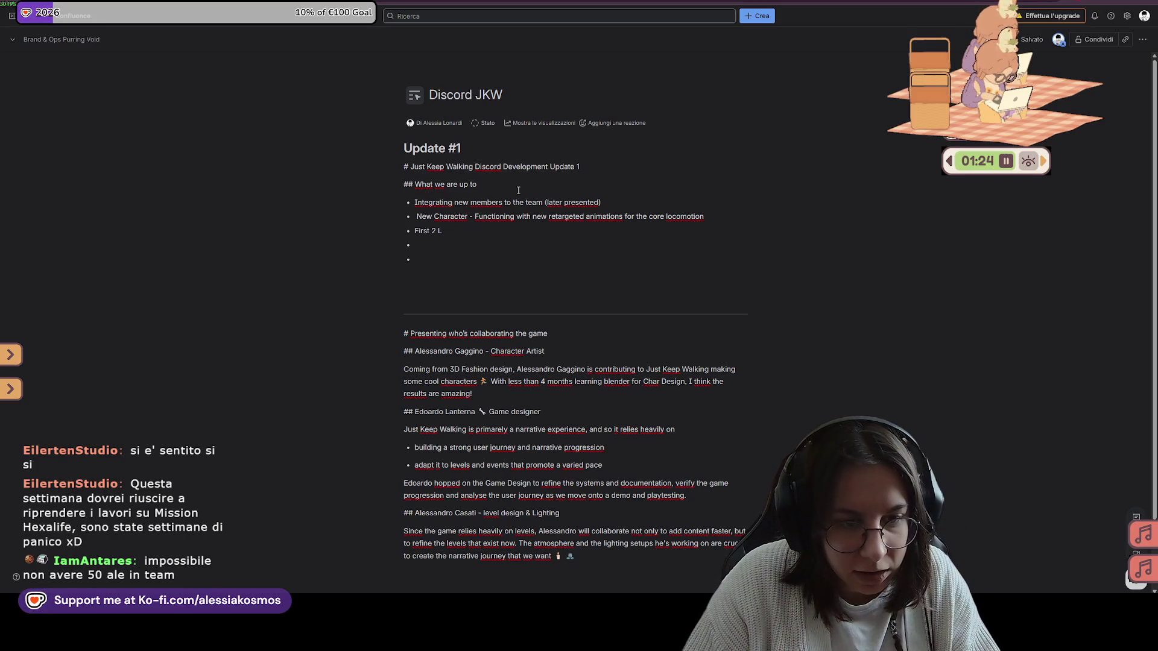
key(BackSpace)
key(BackSpace)
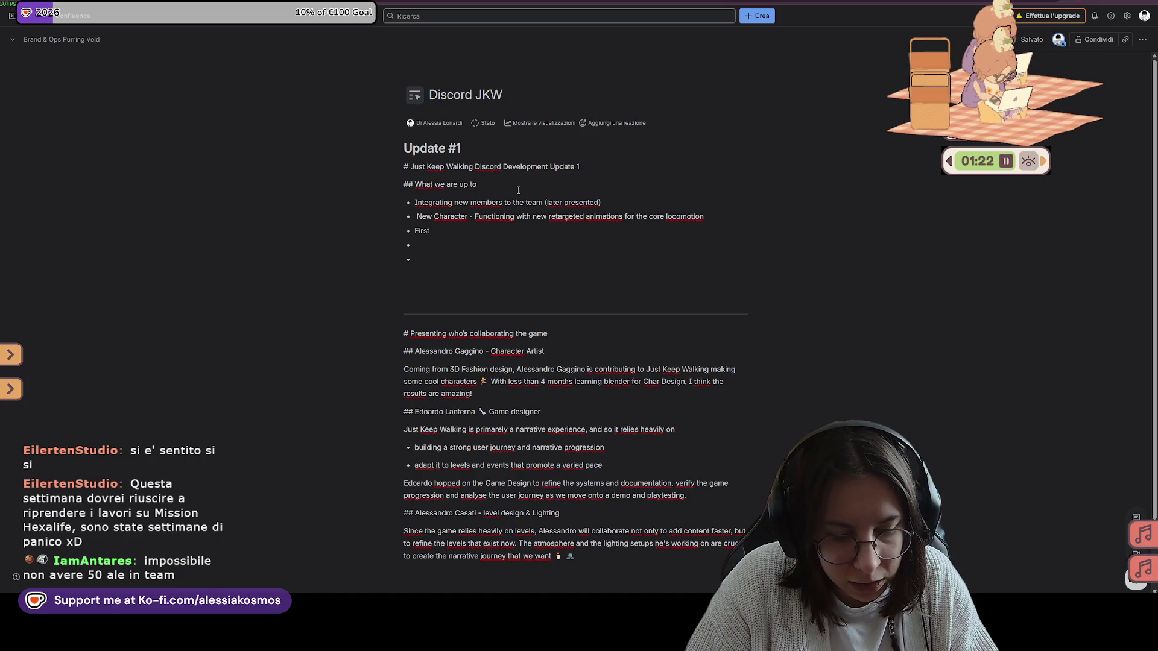
text( 4 levels of the game)
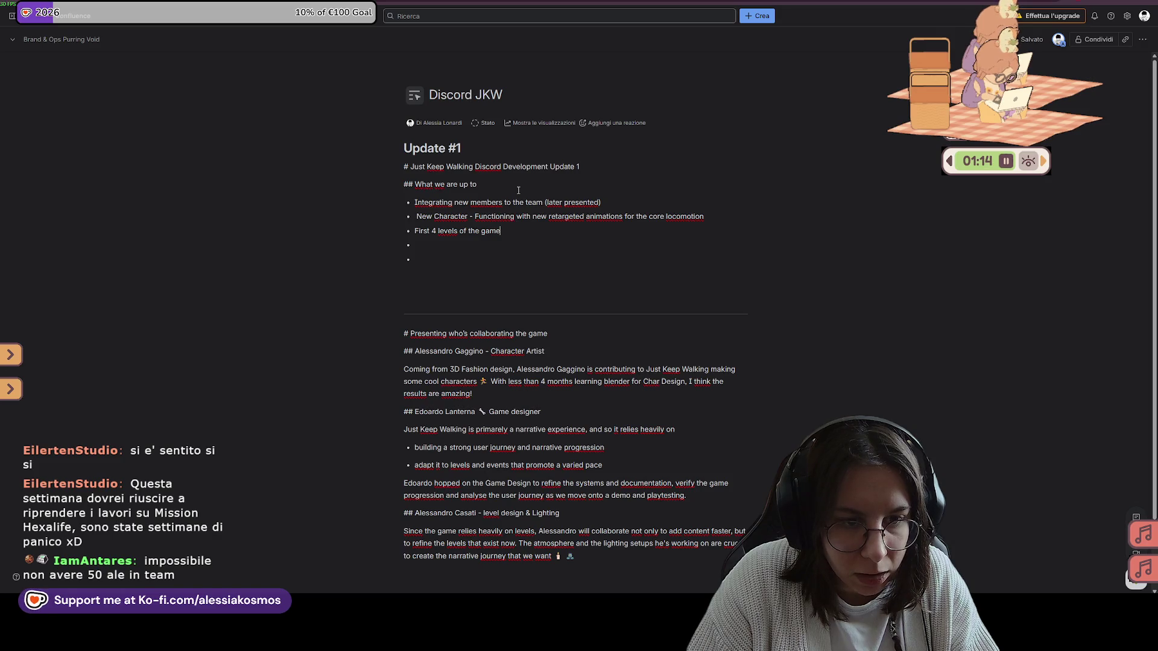
double_click(421, 231)
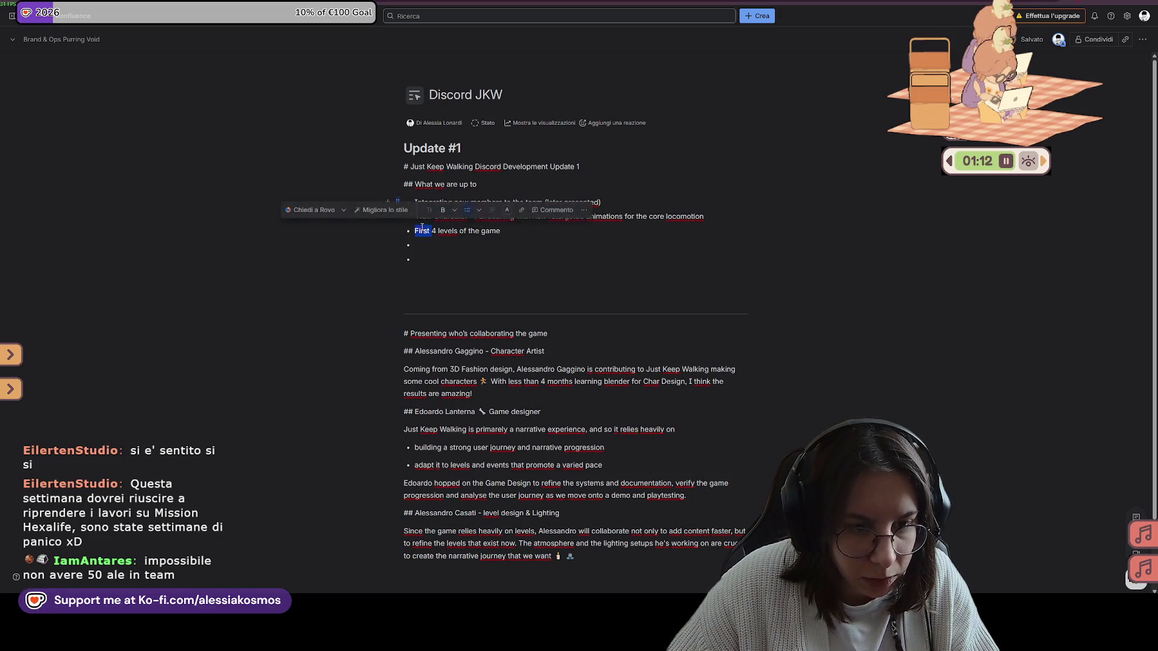
text(The level design and encounter)
key(BackSpace)
text(s of the first)
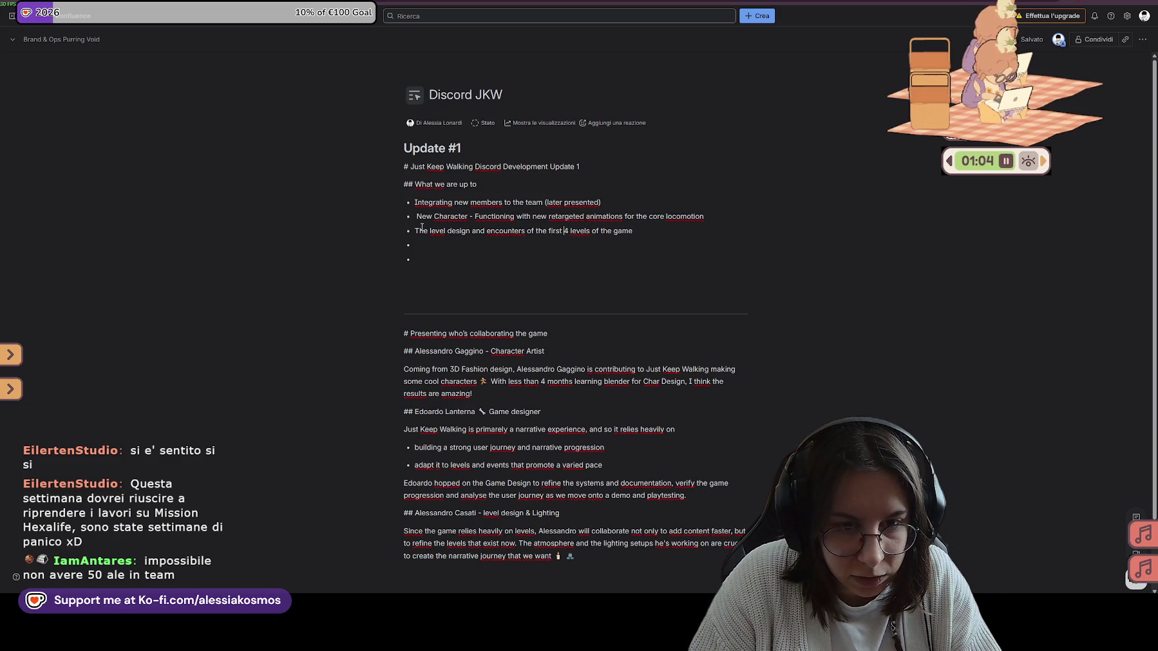
click(639, 232)
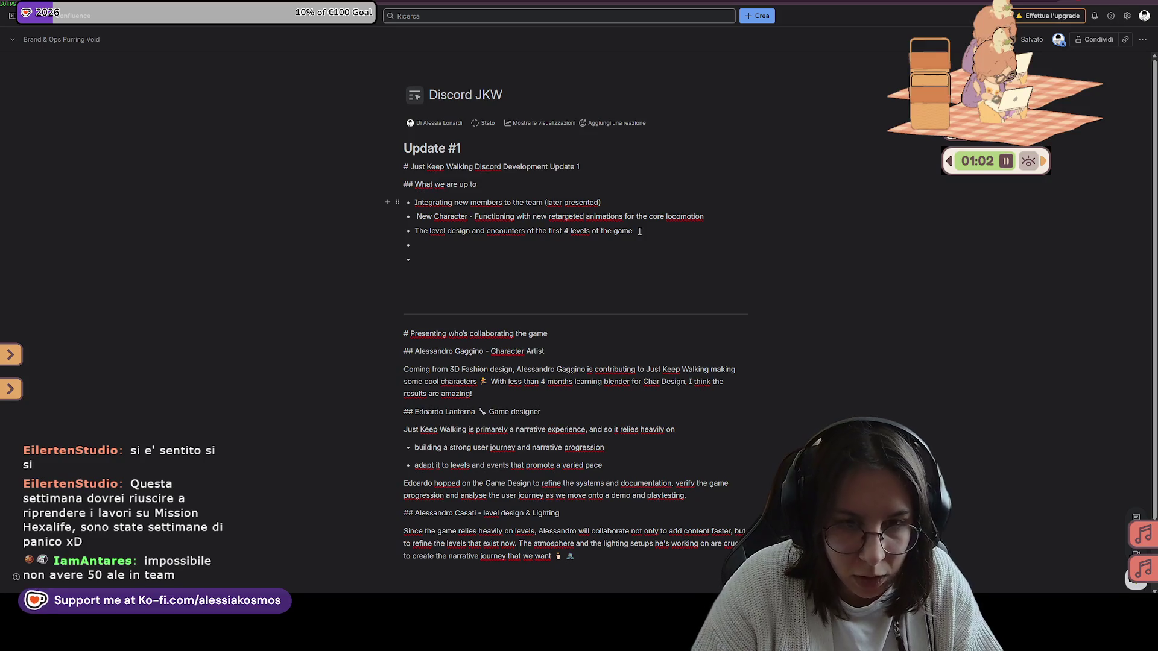
text((Ep)
text(el )
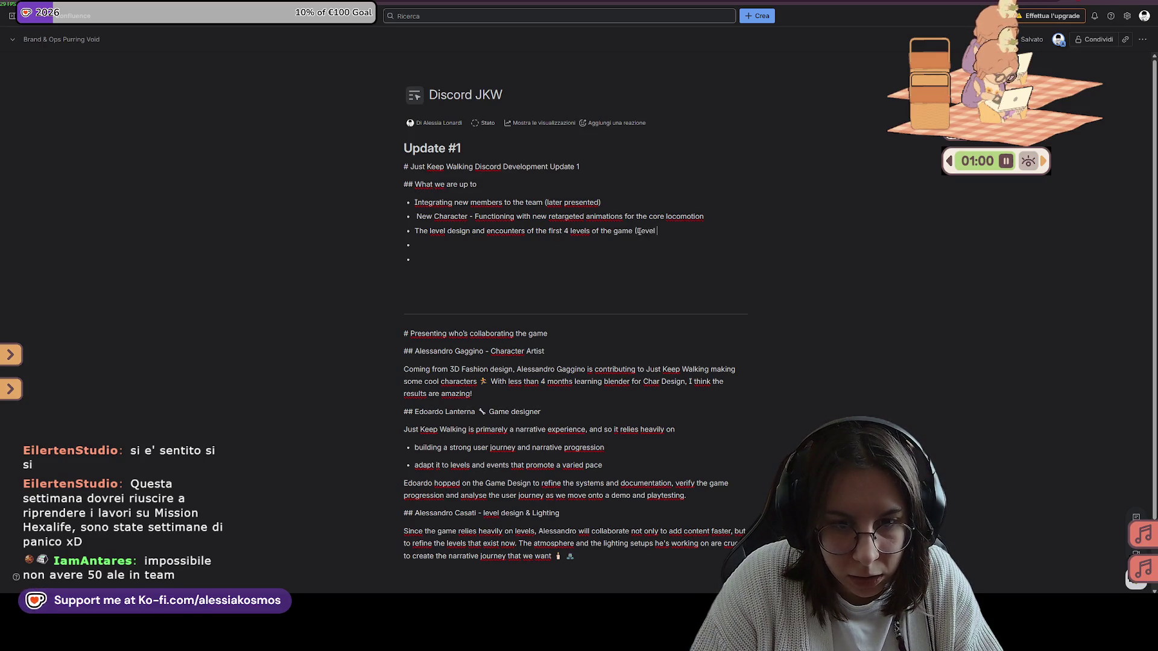
text(1, Leve)
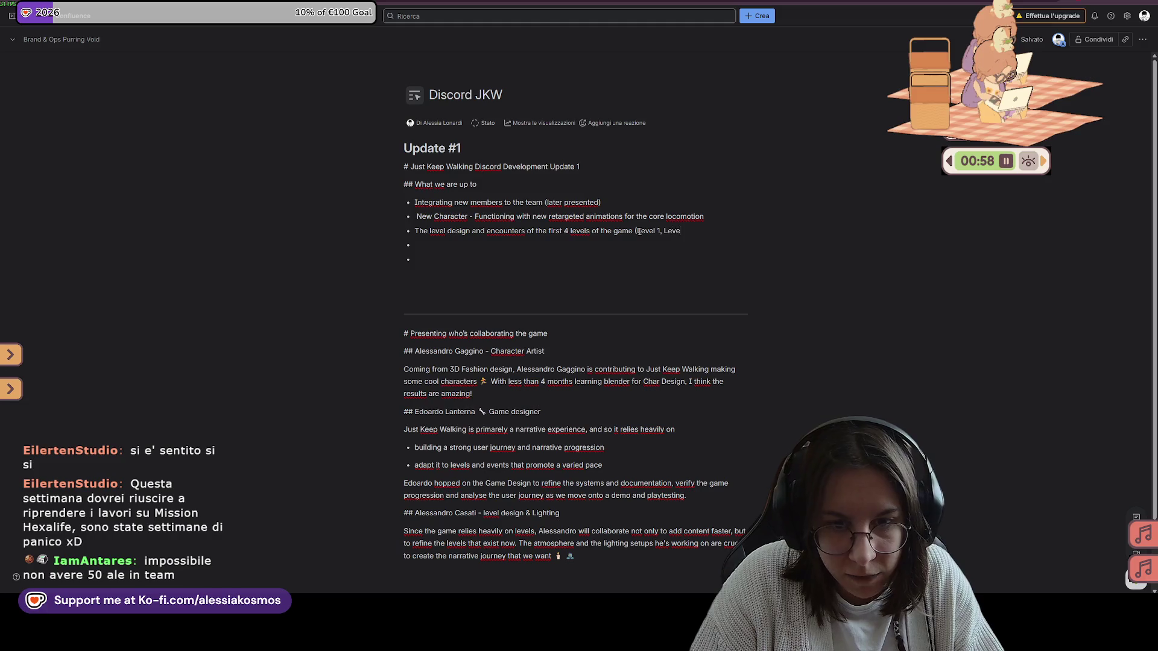
text(()
text(ith 3 div)
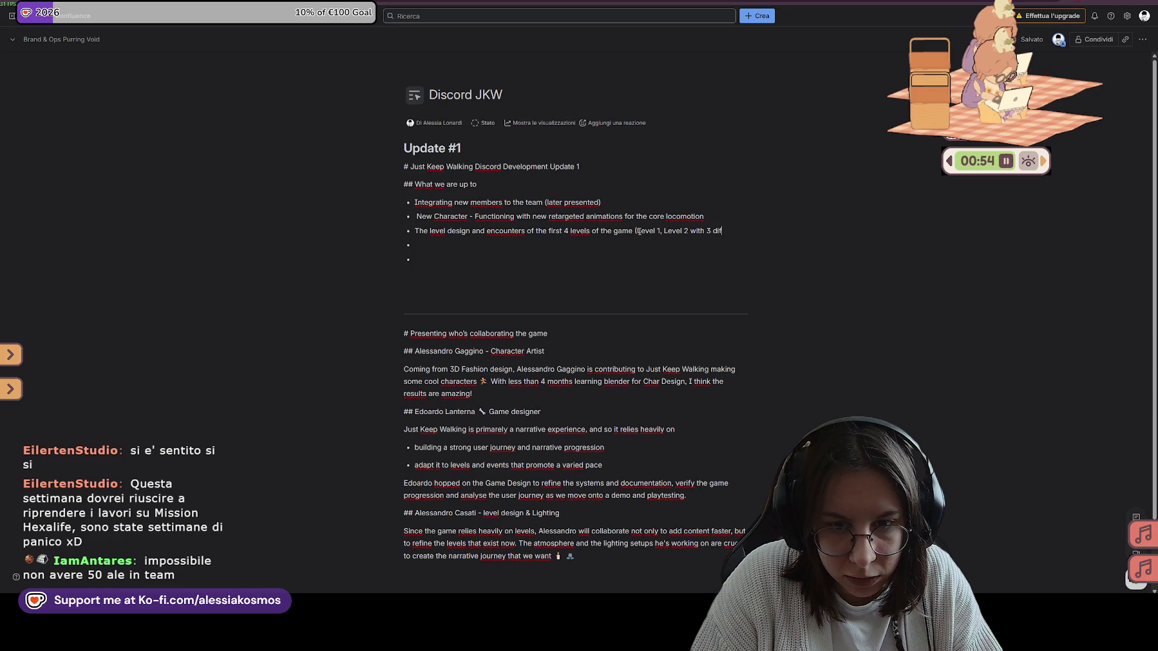
text(level br)
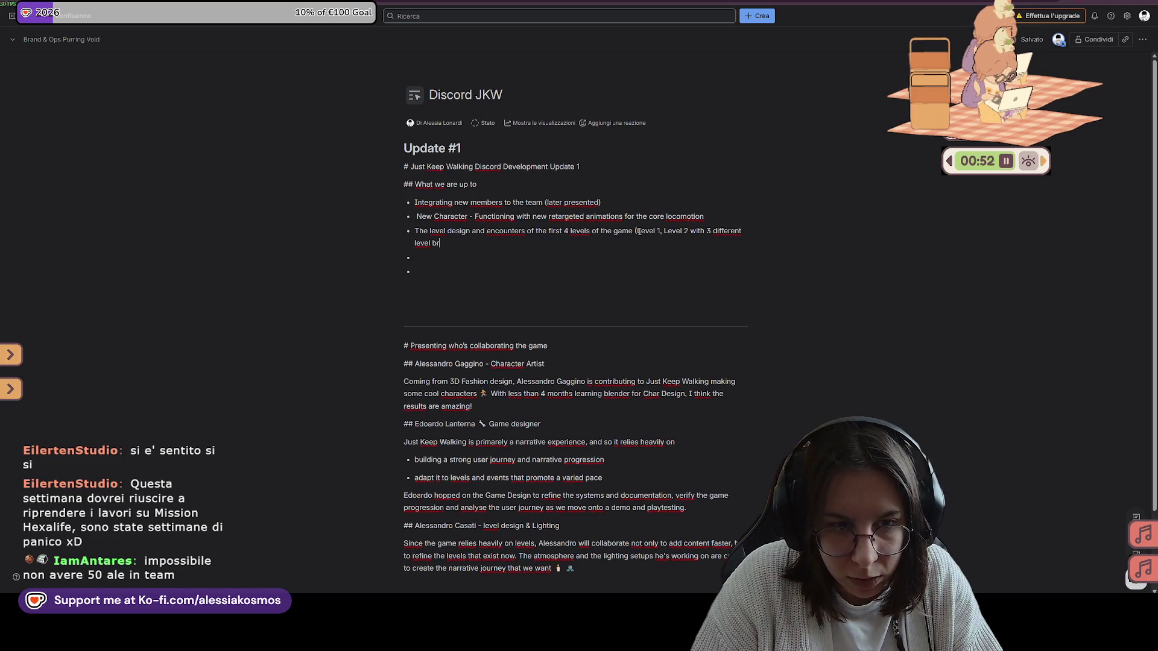
text(anches)
Add a fourth bullet reading 'Finalized', then select the 'What we are up to' heading text
key(Return)
text(FD)
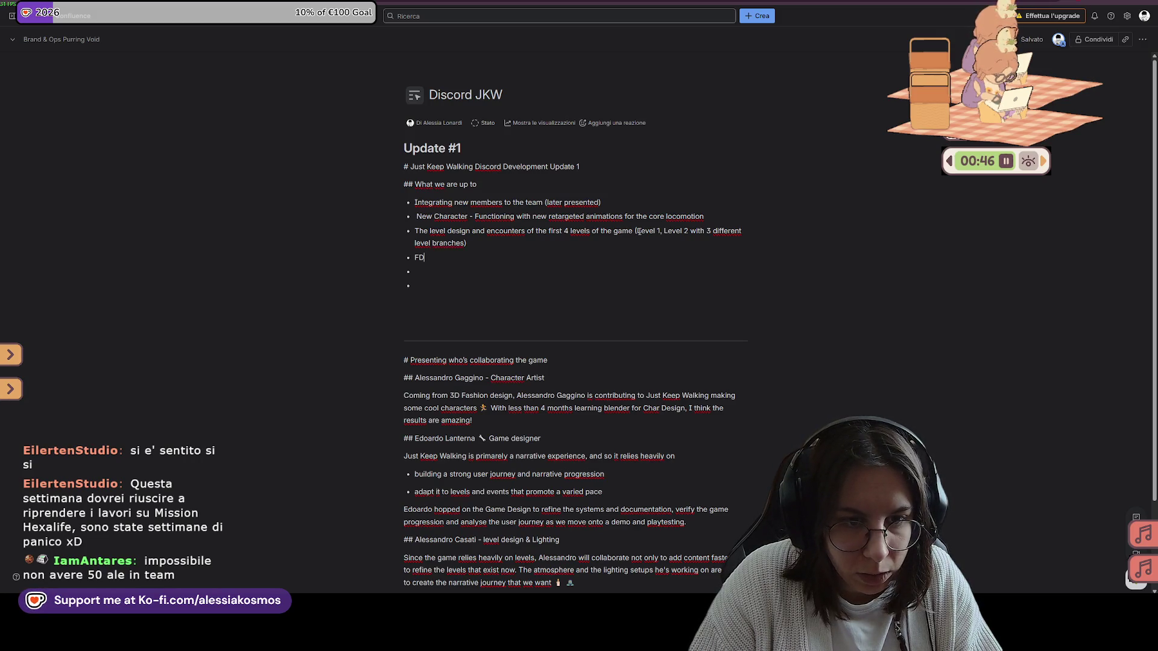
key(BackSpace)
text(inalized)
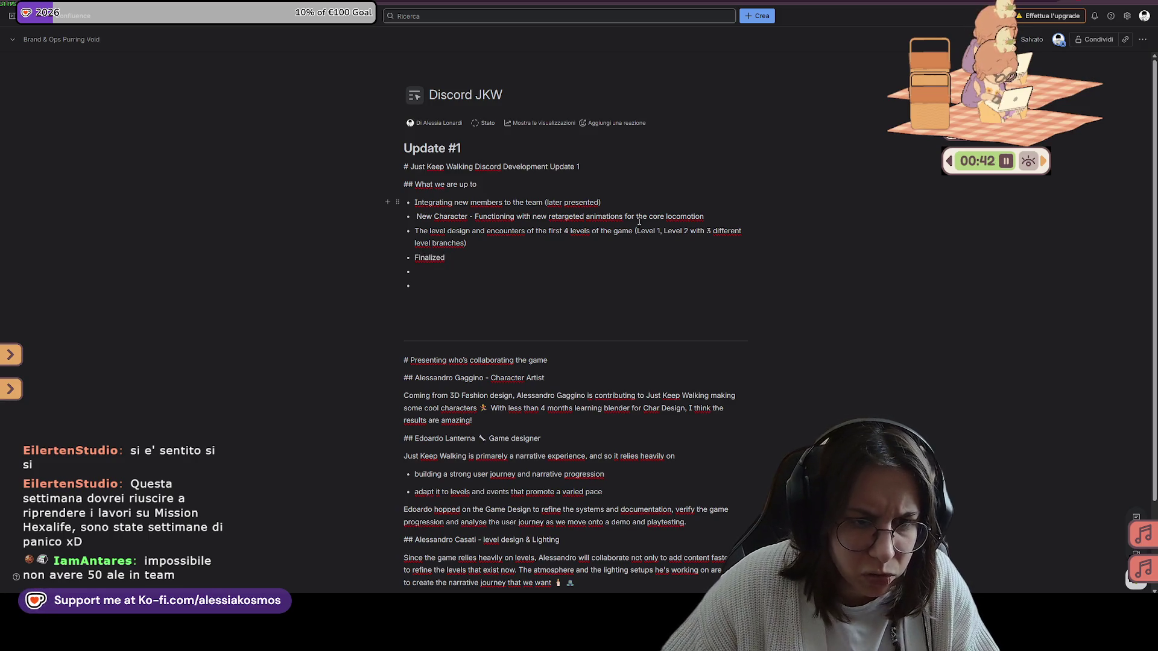
drag(527, 189, 434, 186)
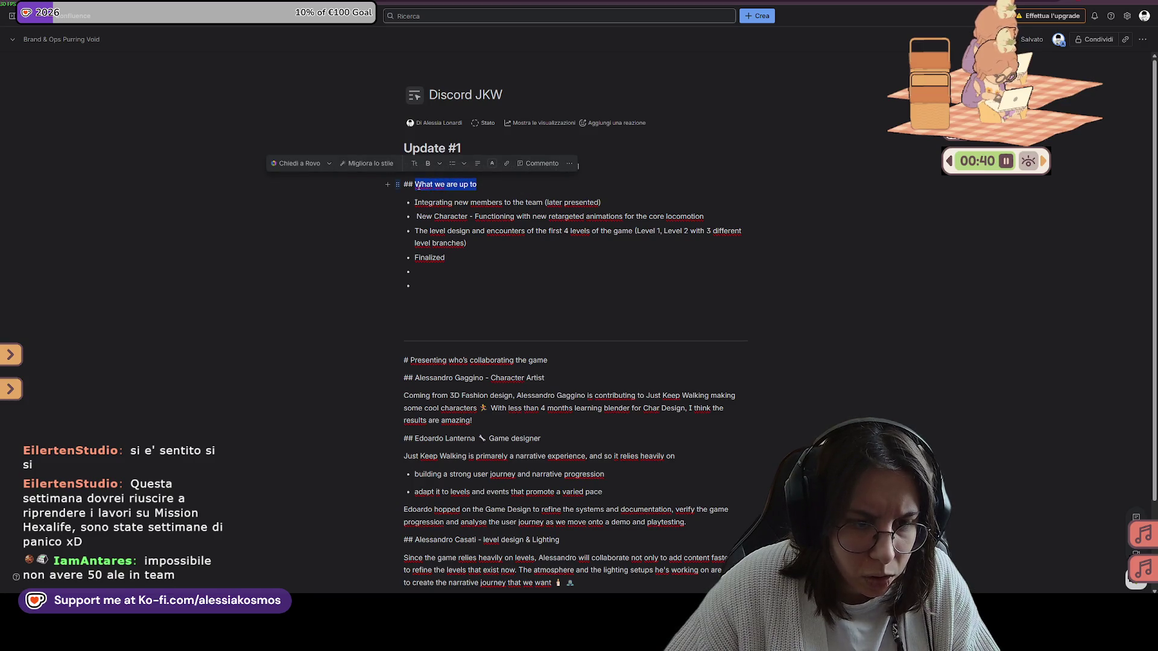
Rename the heading to "What we accomplished so far" and add a top "Core loop" bullet
key(BackSpace)
text(What we accomplished so)
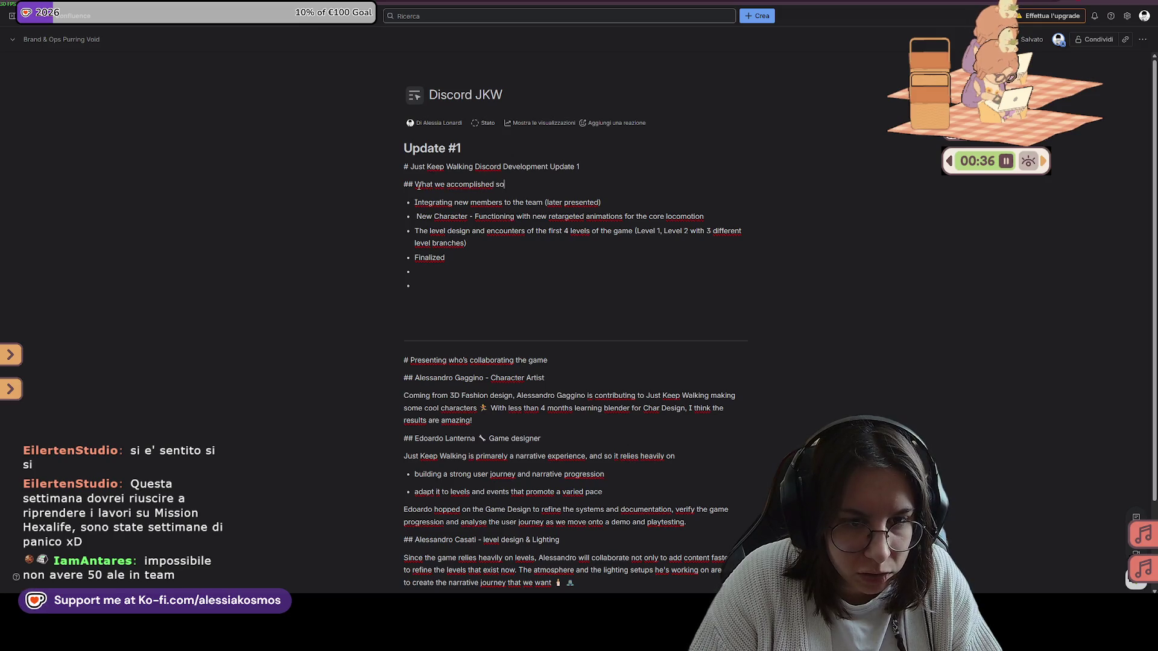
text( far)
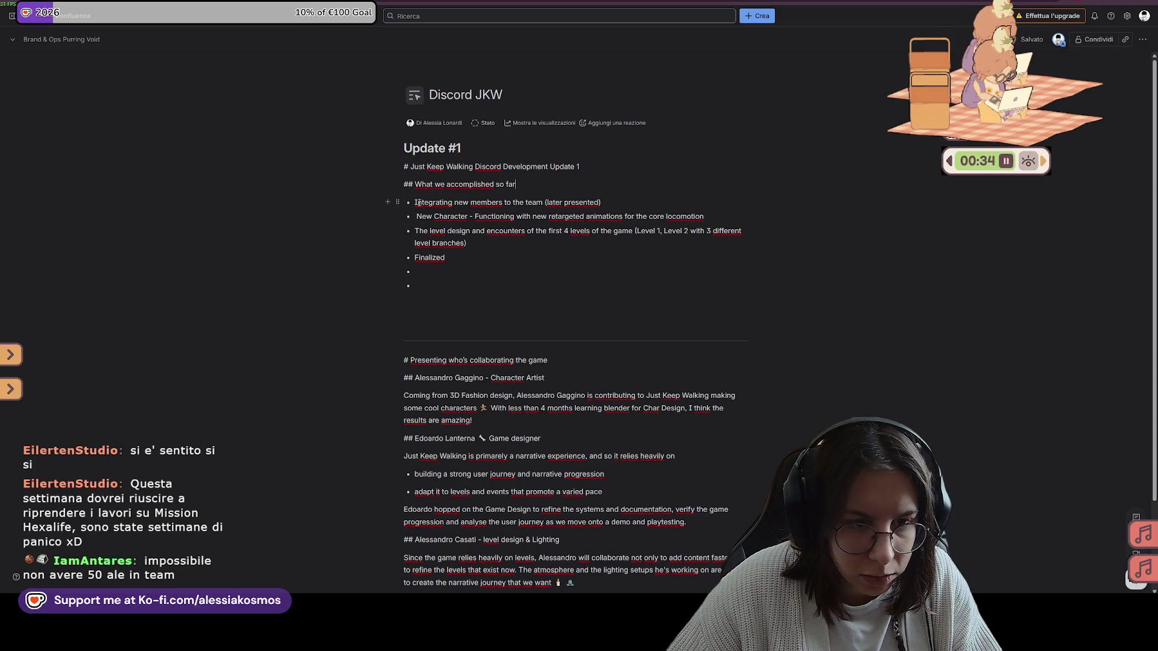
key(Return)
key(Up)
text(Core o)
text(loop)
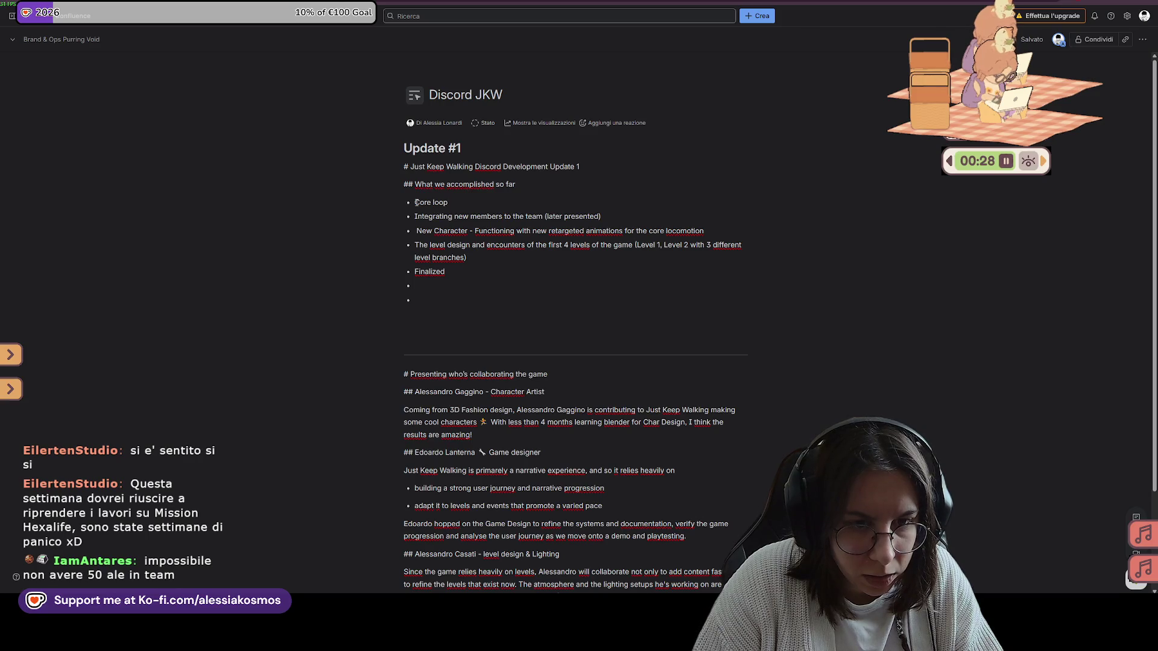
text(& Core events design finished)
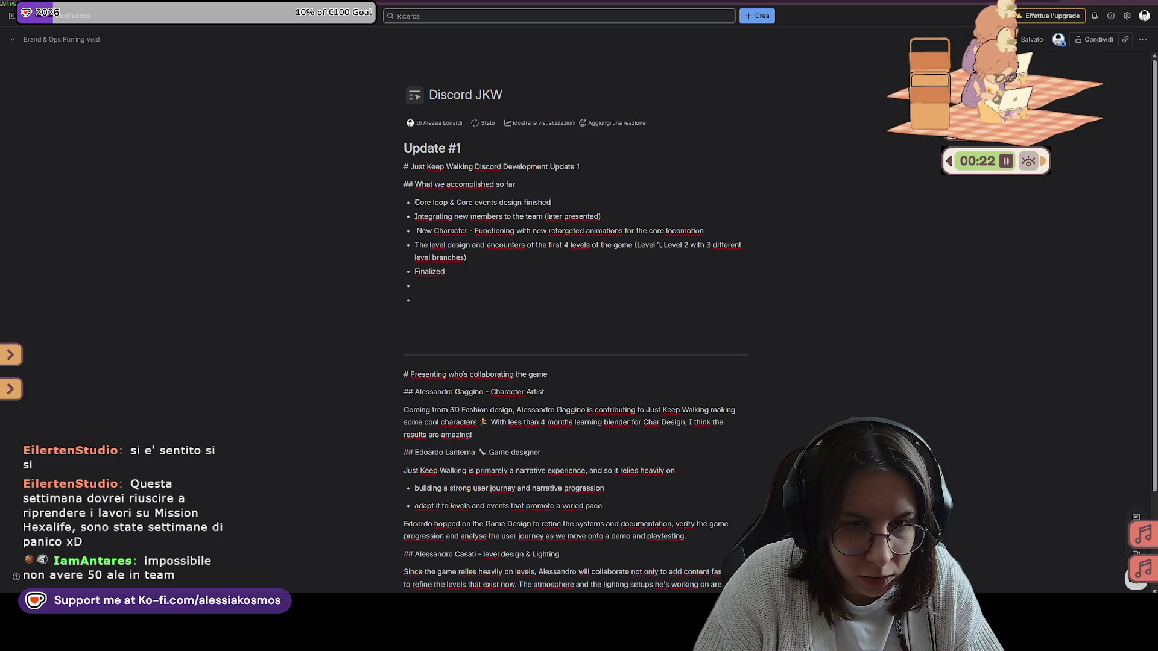
Add 'Narrative design systems on paper' and an 'Events base logic and progression' bullet below Core loop
key(Return)
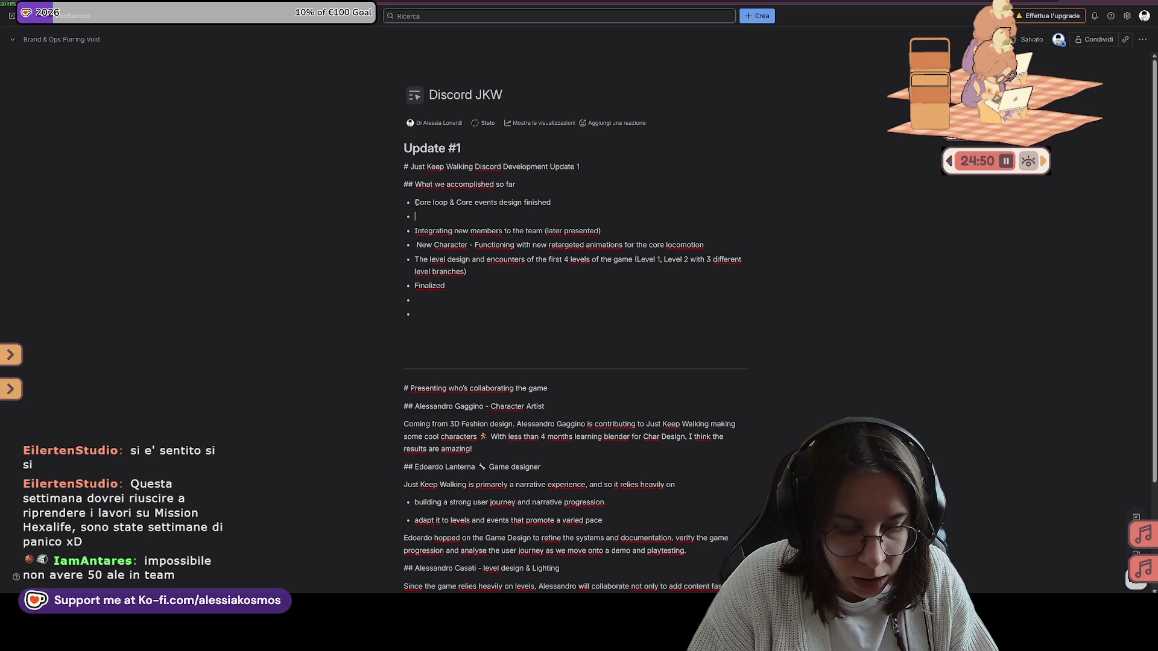
text(Core narrati)
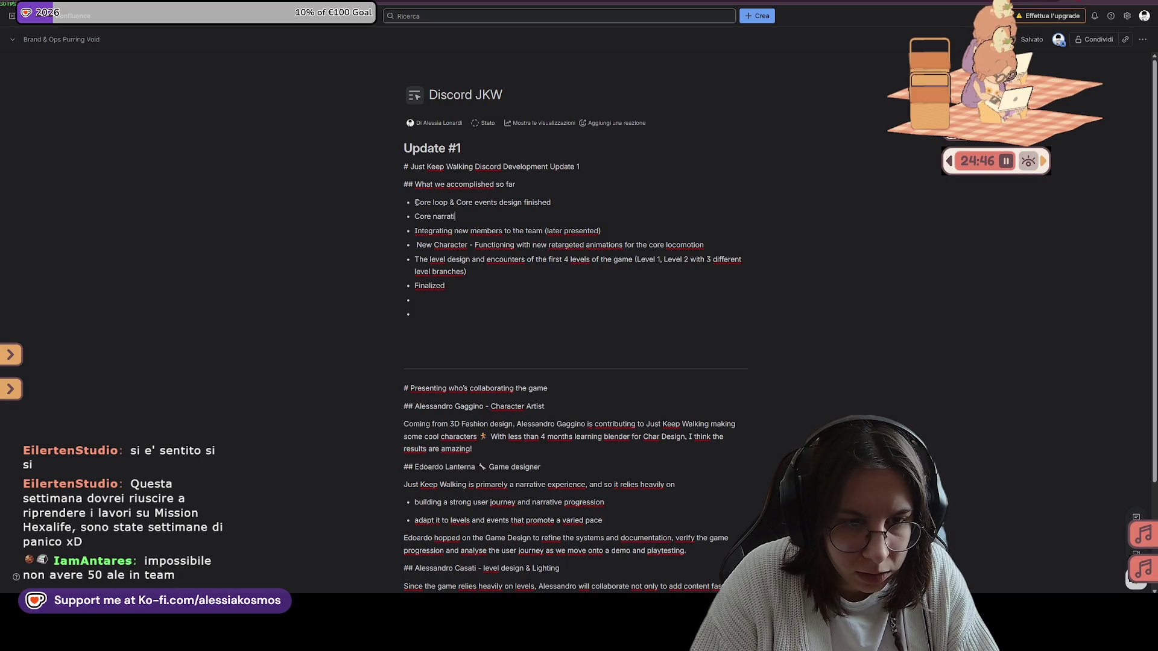
key(BackSpace)
key(BackSpace)
key(BackSpace)
key(BackSpace)
key(BackSpace)
key(BackSpace)
text(Nar)
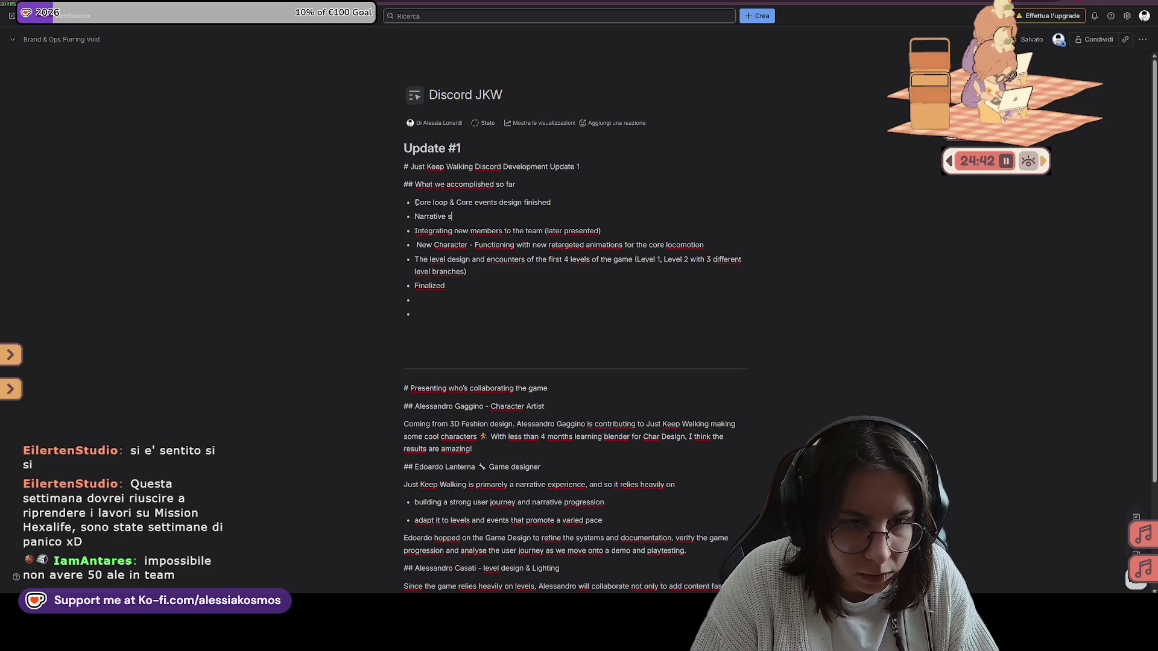
text(sy)
text(gn )
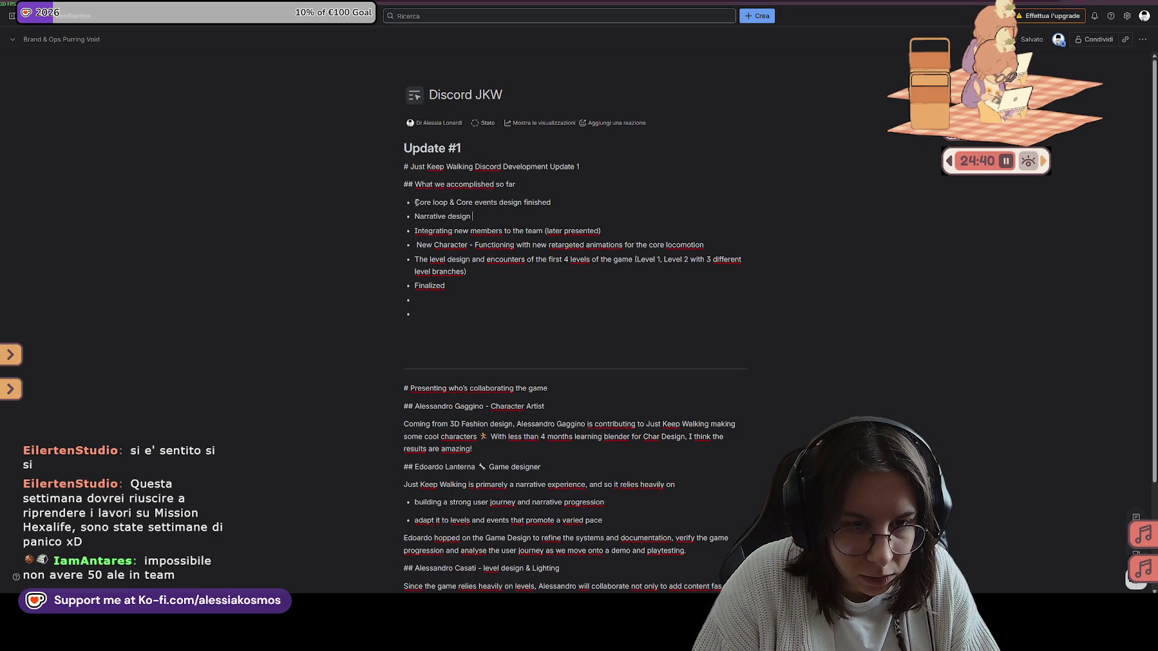
text(ystems on paper)
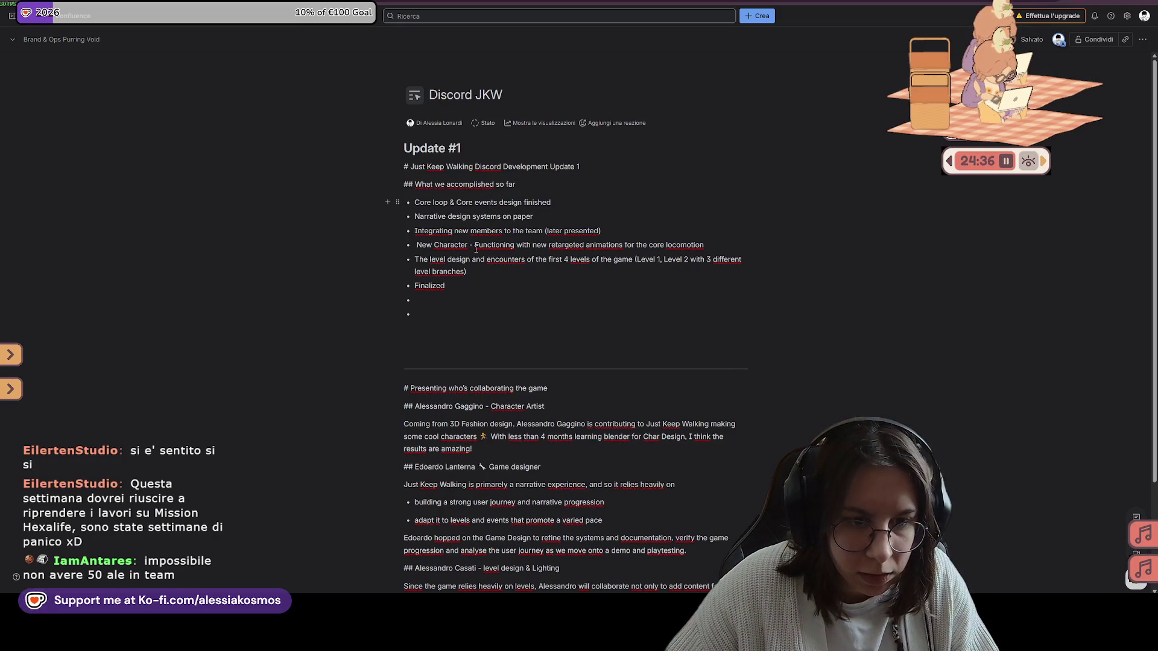
key(Return)
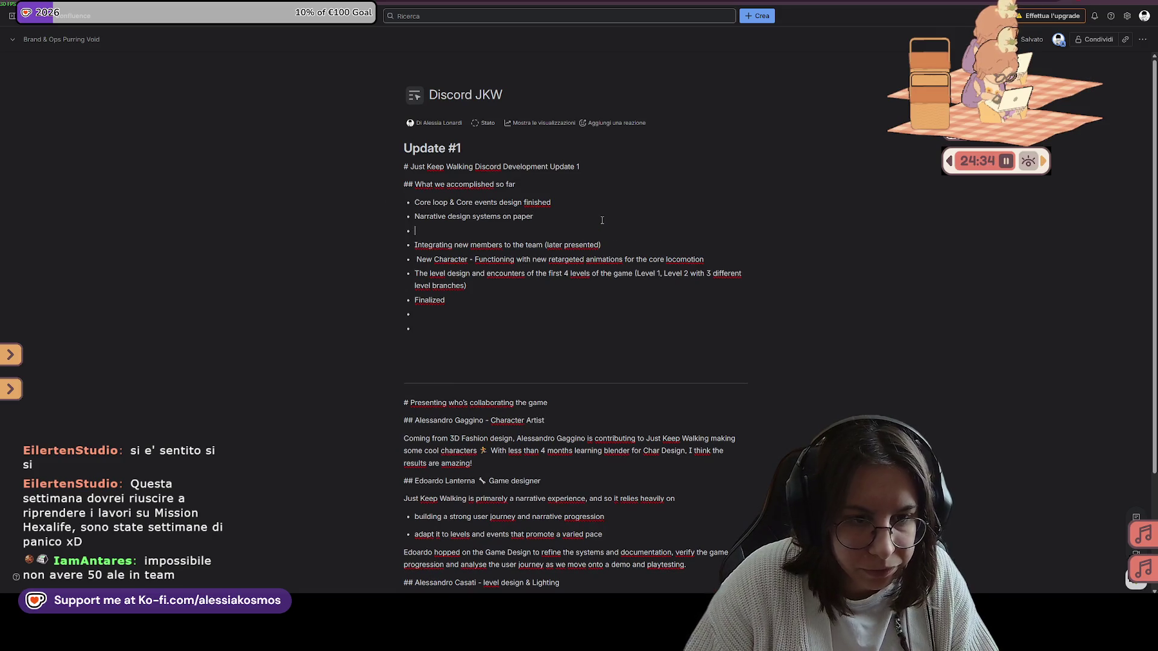
text(Events)
text(e logic and pro)
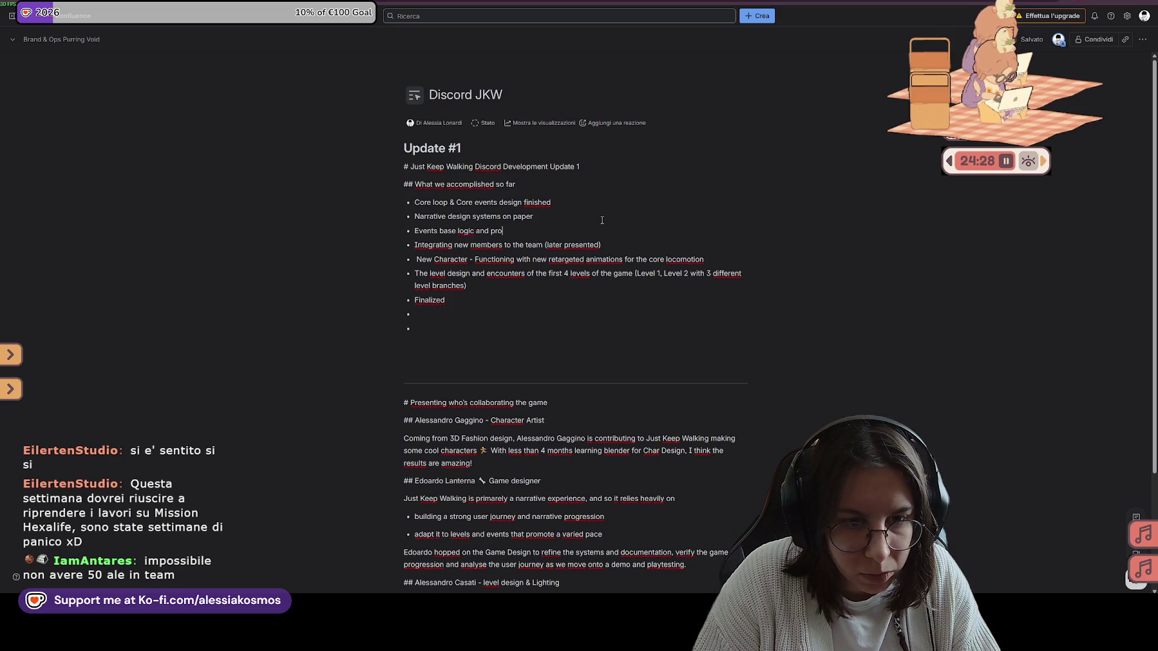
text(ssion)
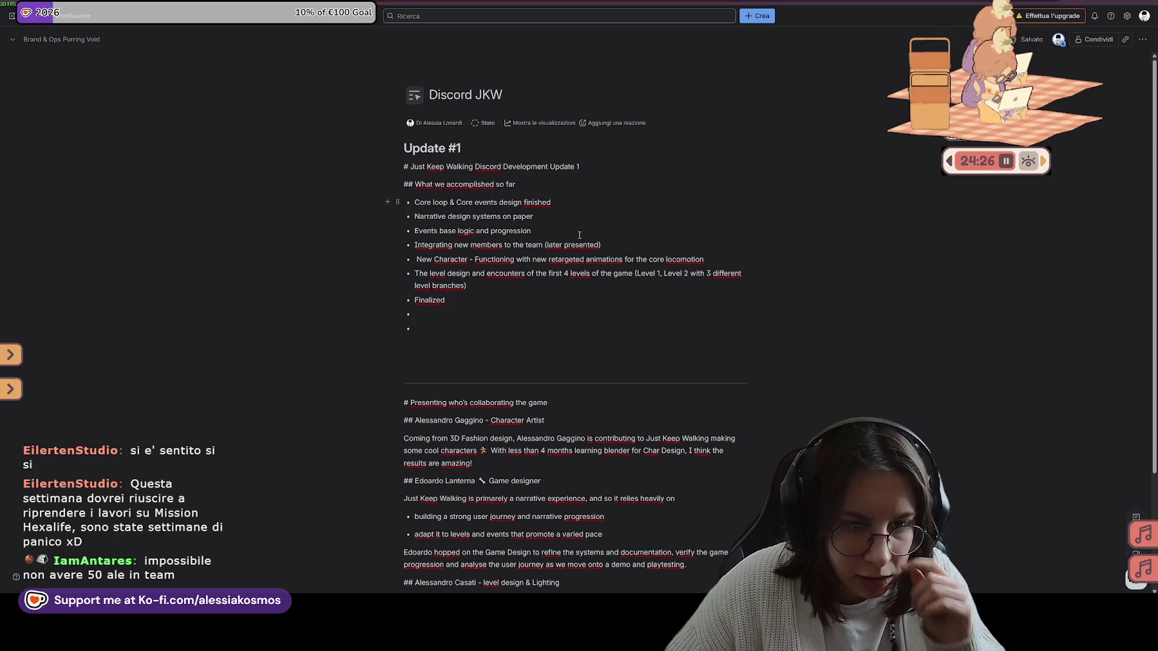
drag(617, 245, 393, 244)
click(483, 261)
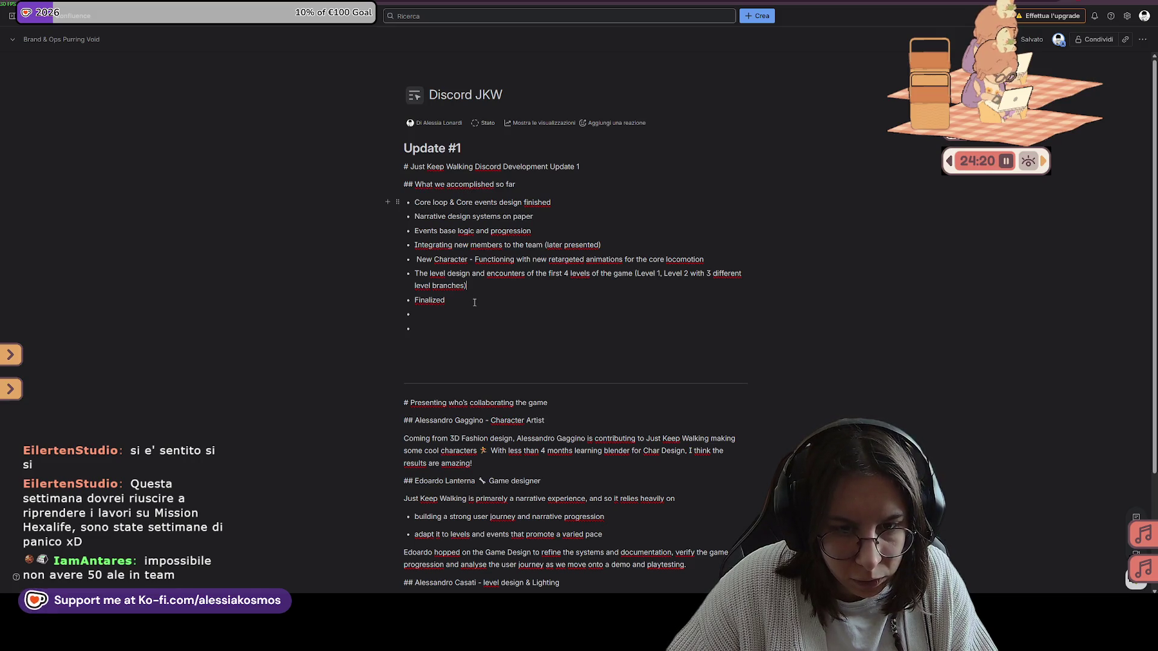
Replace the last bullet's 'Finalized' wording with 'Art direc'
double_click(550, 278)
click(554, 277)
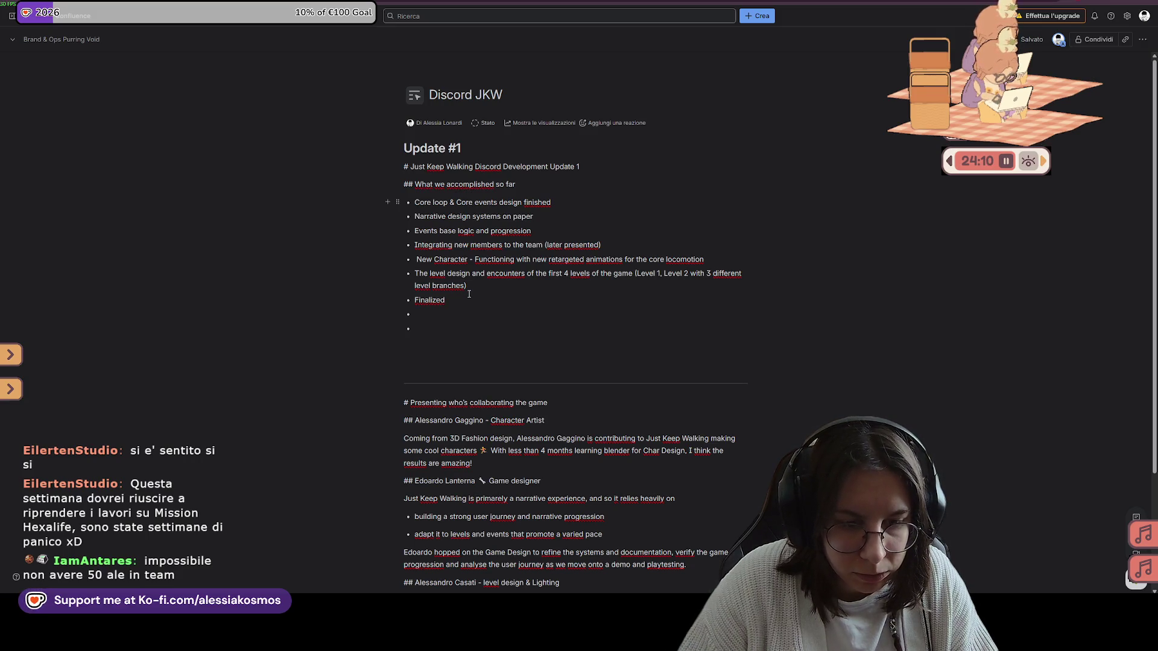
key(BackSpace)
key(BackSpace)
key(BackSpace)
key(BackSpace)
key(BackSpace)
key(BackSpace)
key(BackSpace)
text(Art direc)
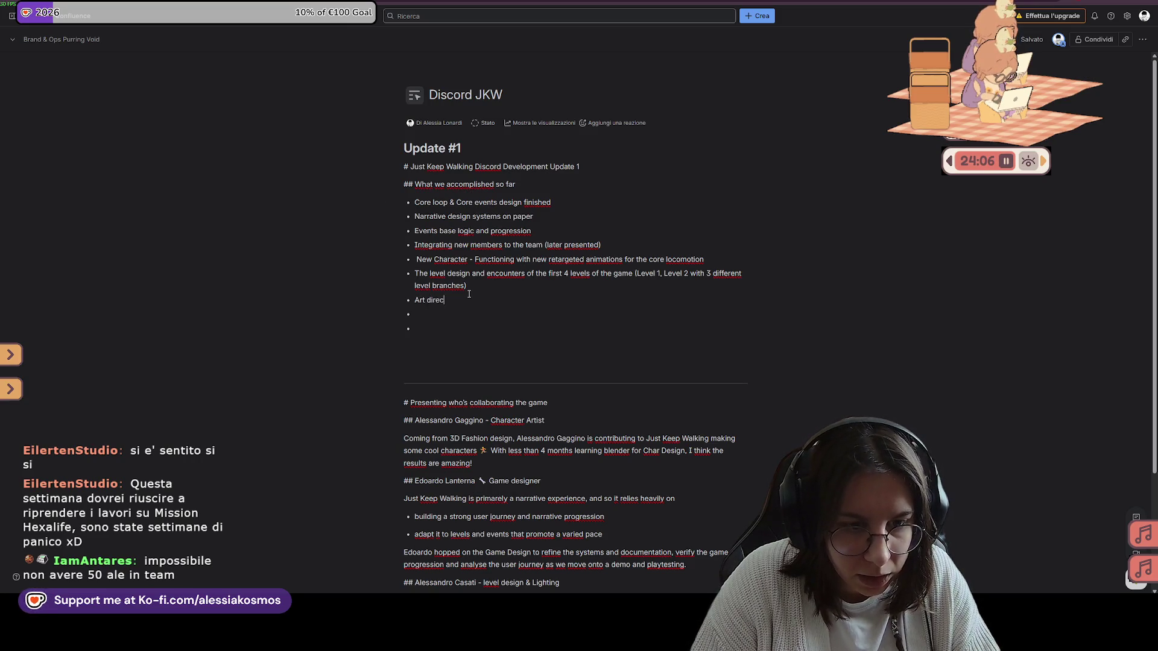
Rewrite the bullet as 'Modeled 15+ assets incorporated with other low poly assets'
key(BackSpace)
key(BackSpace)
key(BackSpace)
key(BackSpace)
key(BackSpace)
key(BackSpace)
key(BackSpace)
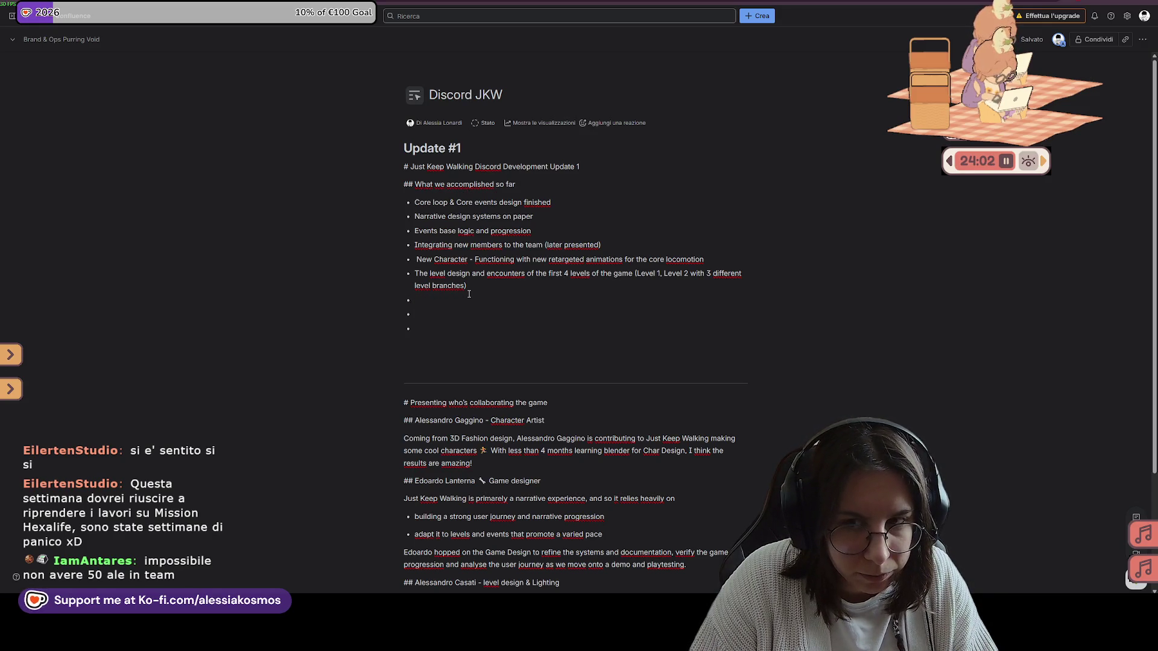
key(BackSpace)
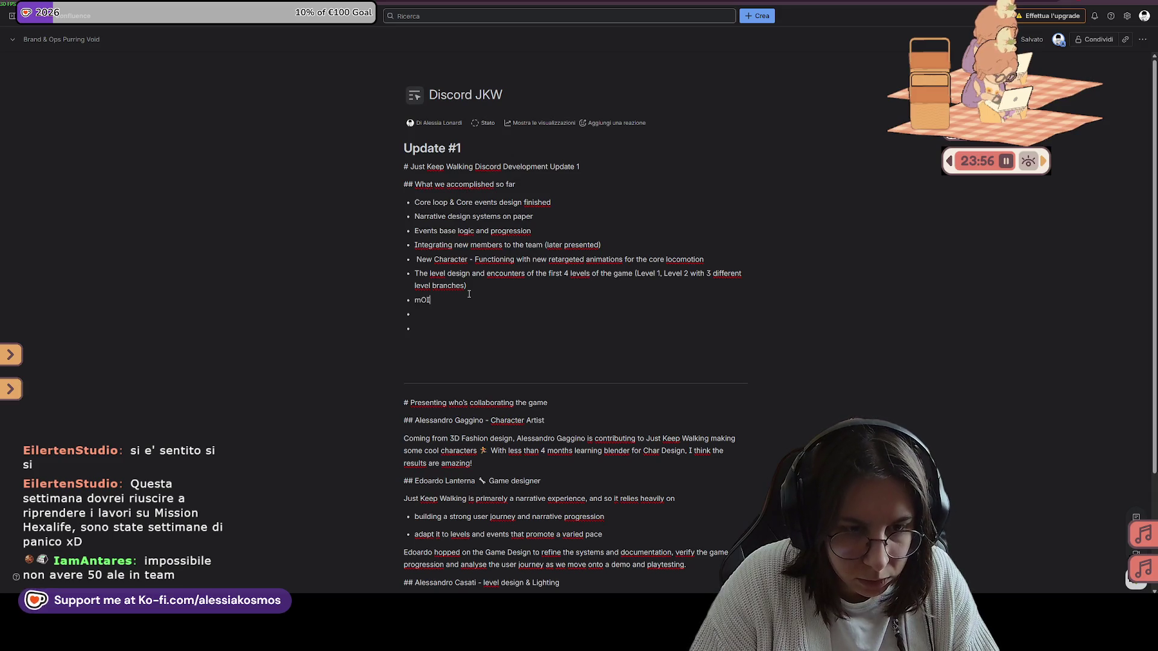
text(Mol)
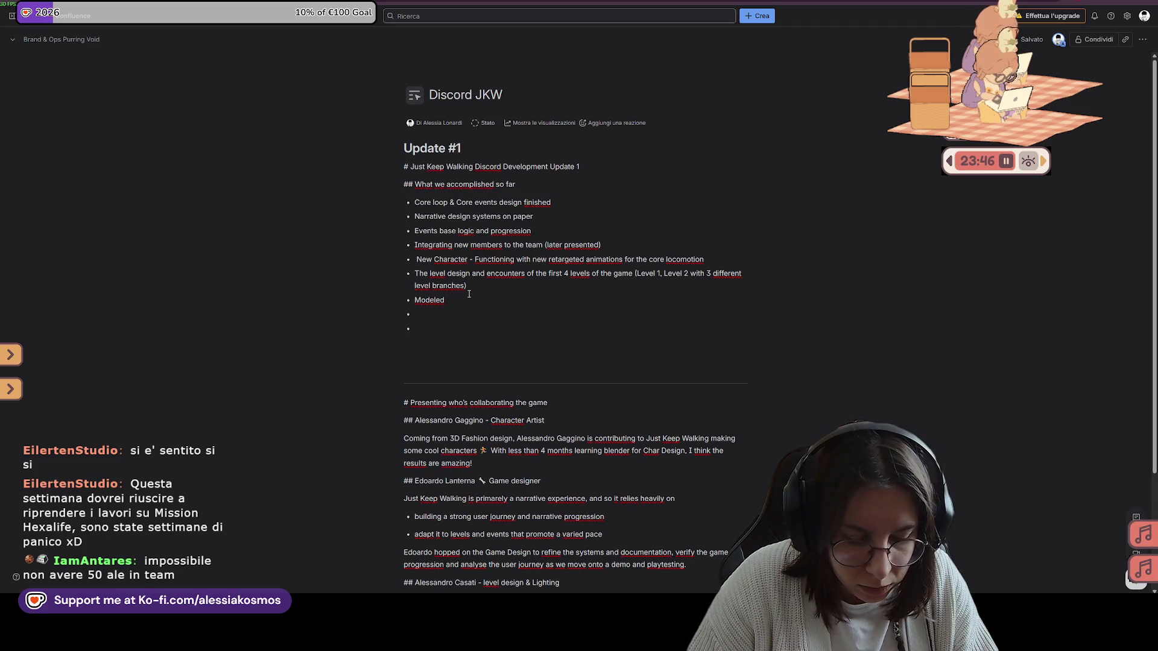
text(15+ as)
key(BackSpace)
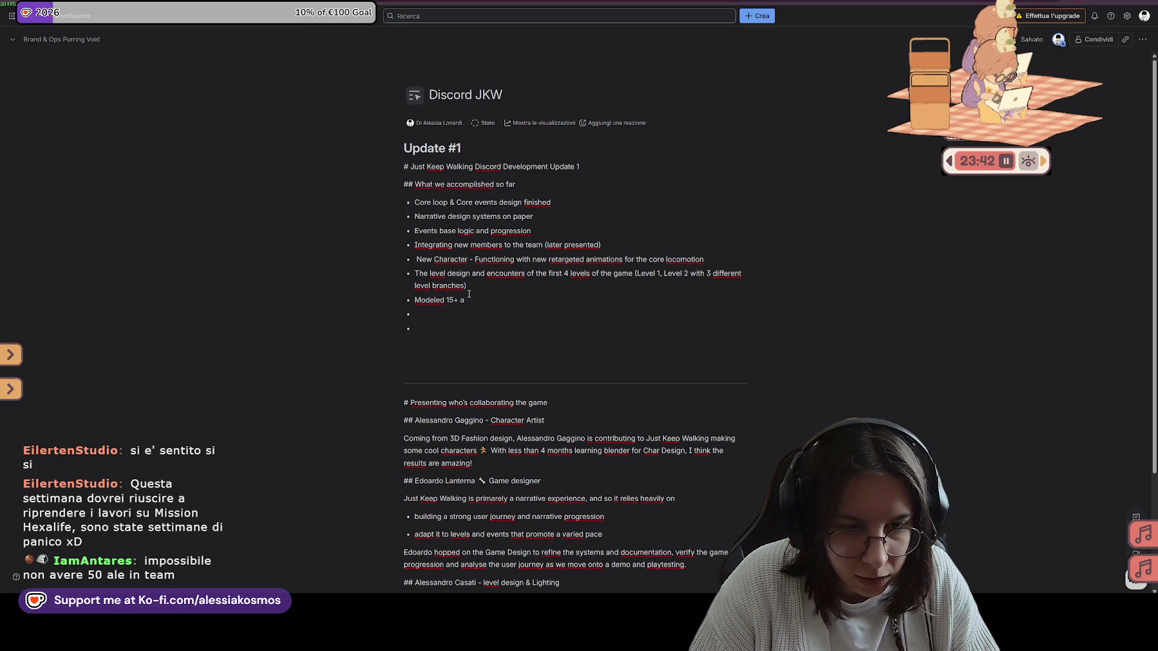
text(ssets)
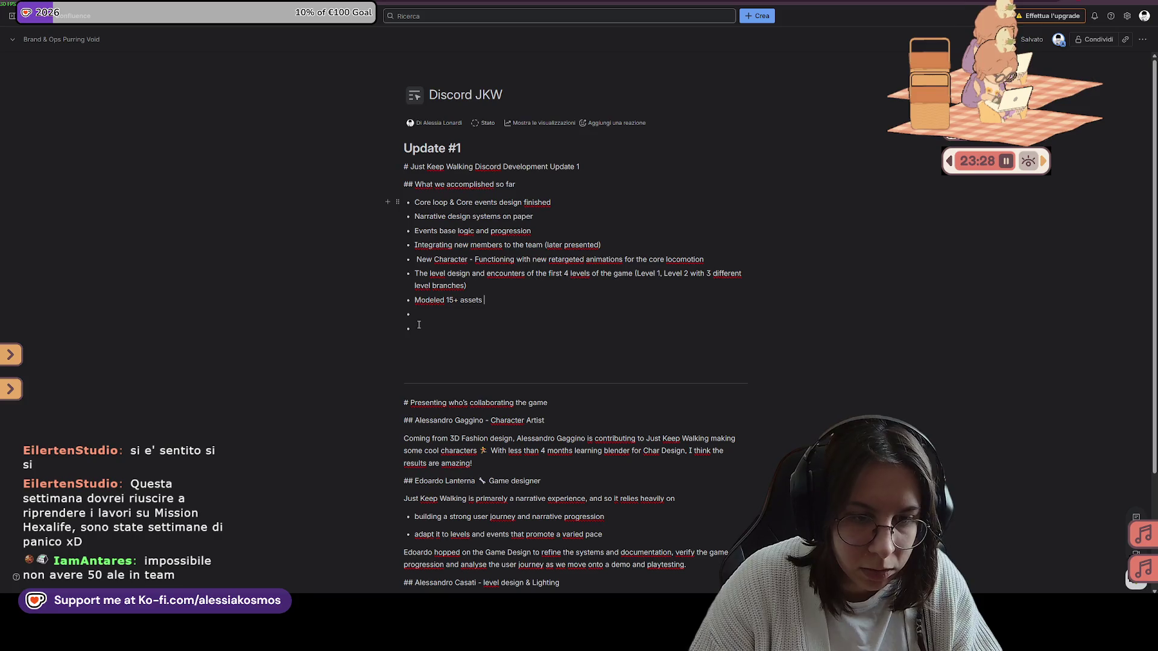
text(incorporated with other low pol a)
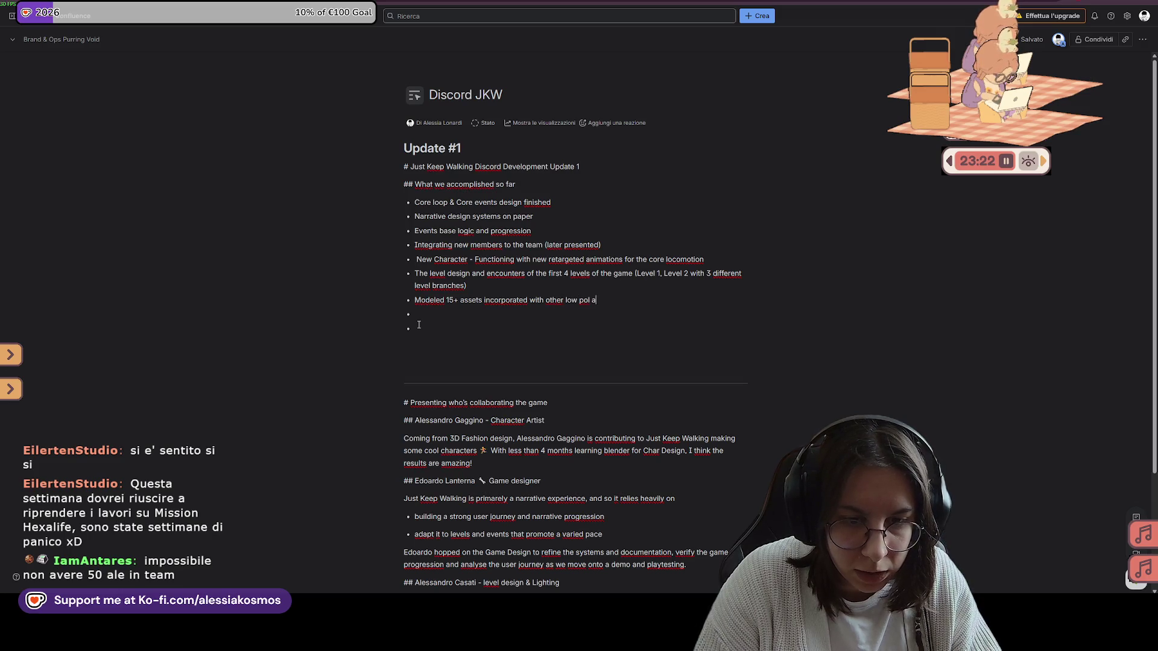
text(y assets)
key(Return)
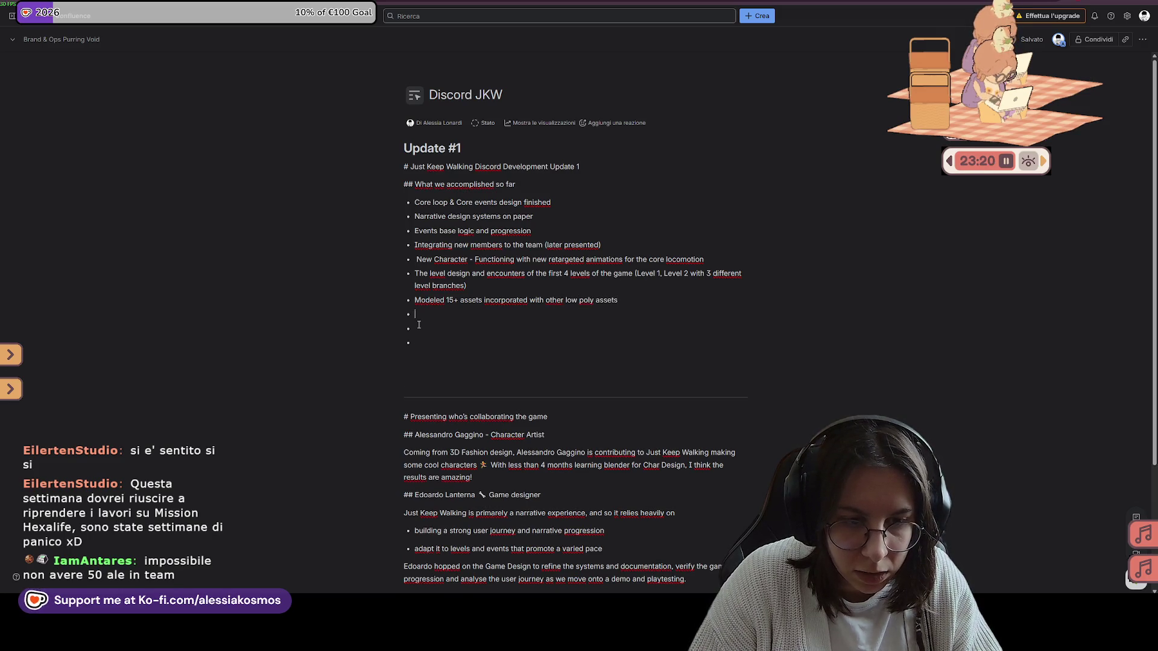
text(Introduced pipeline)
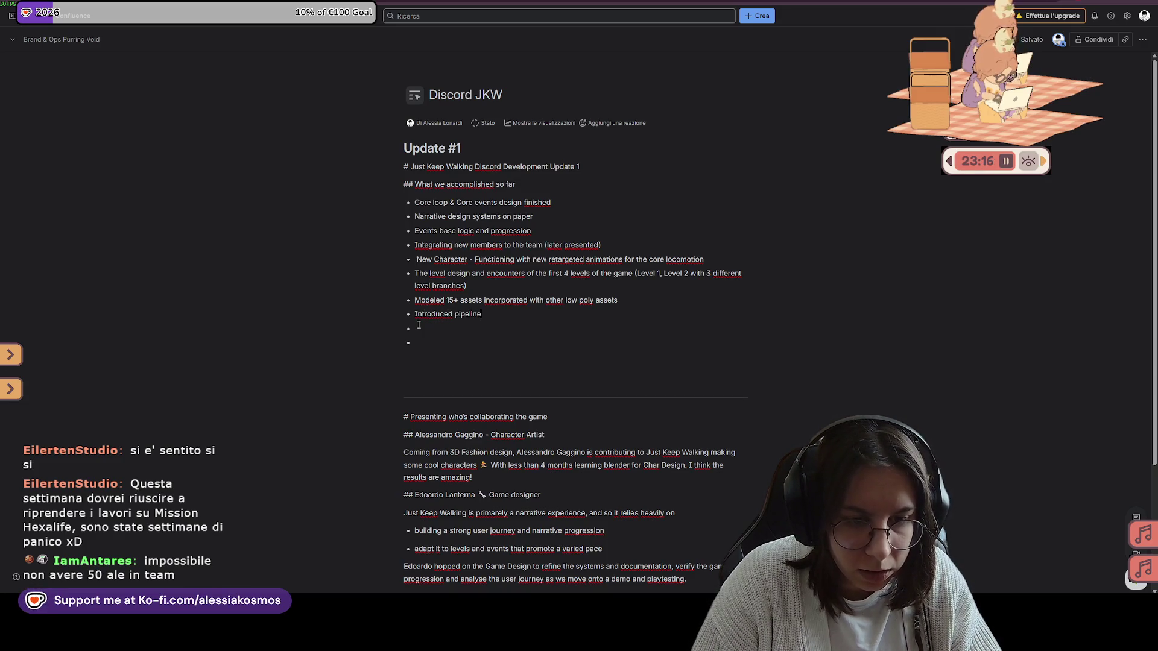
text(for landscaping)
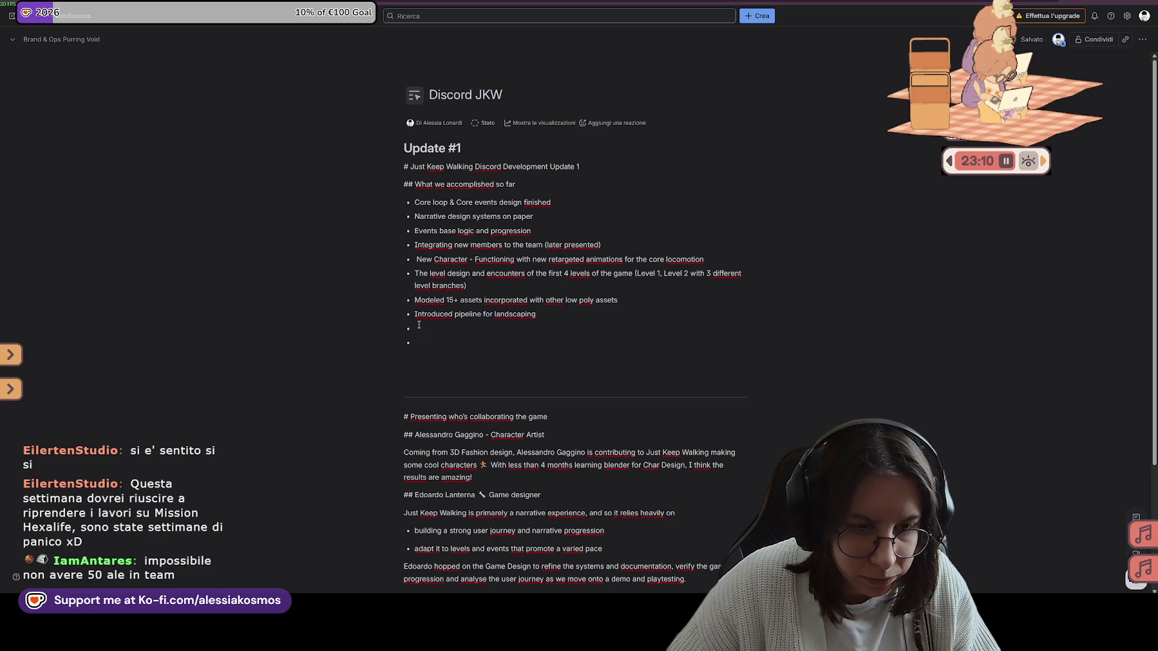
Add 'Researched and introduced pipeline for landscaping of the future levels' and remove empty bullets
click(419, 314)
key(BackSpace)
text(Reisearched an)
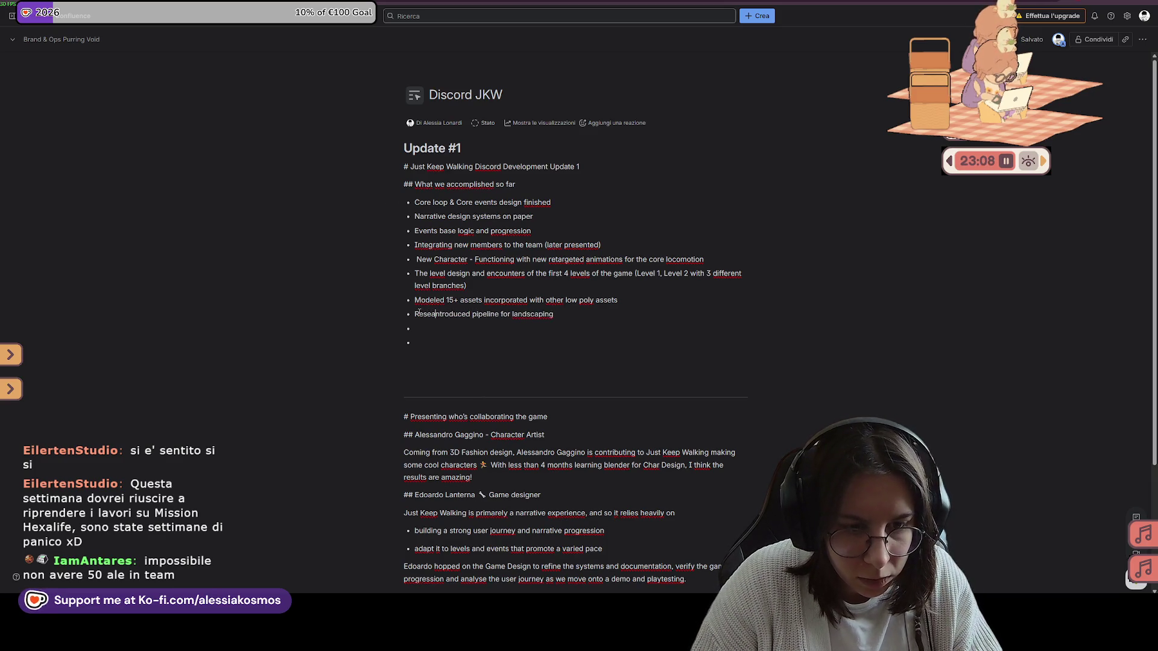
text(d and i)
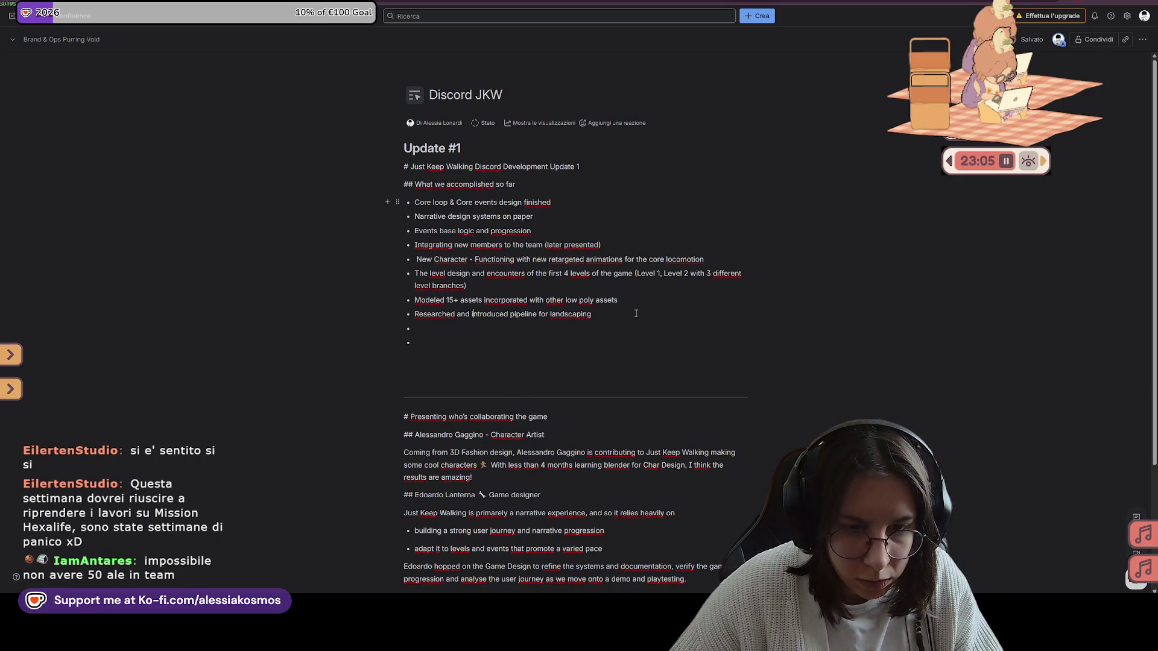
click(638, 311)
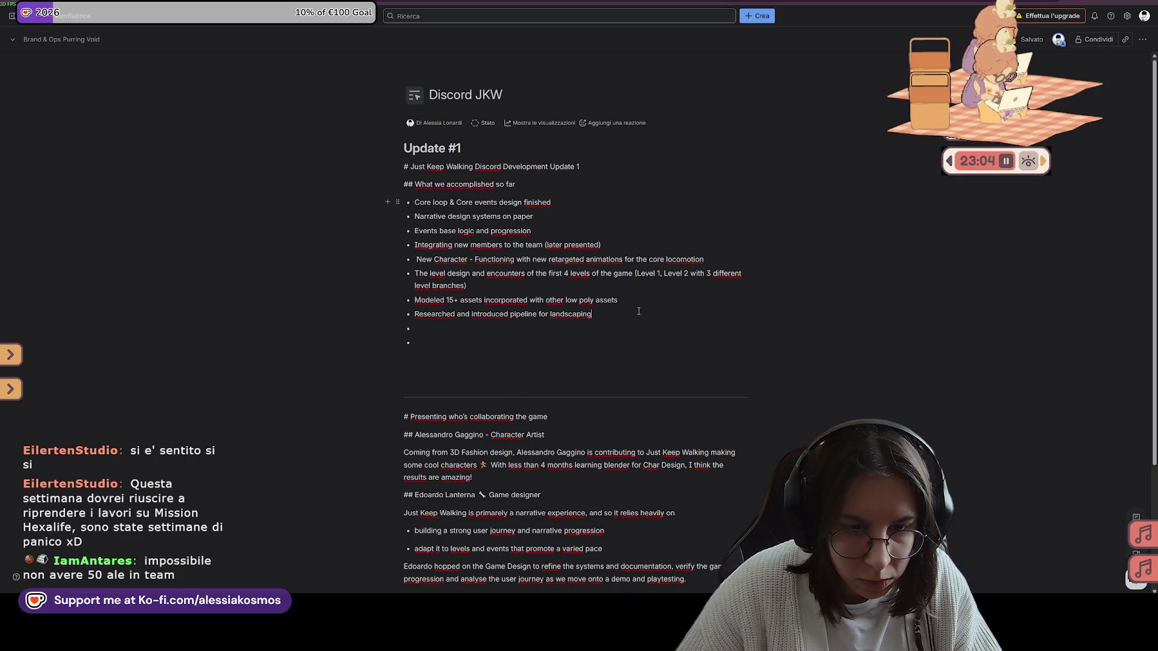
text(of the future levels)
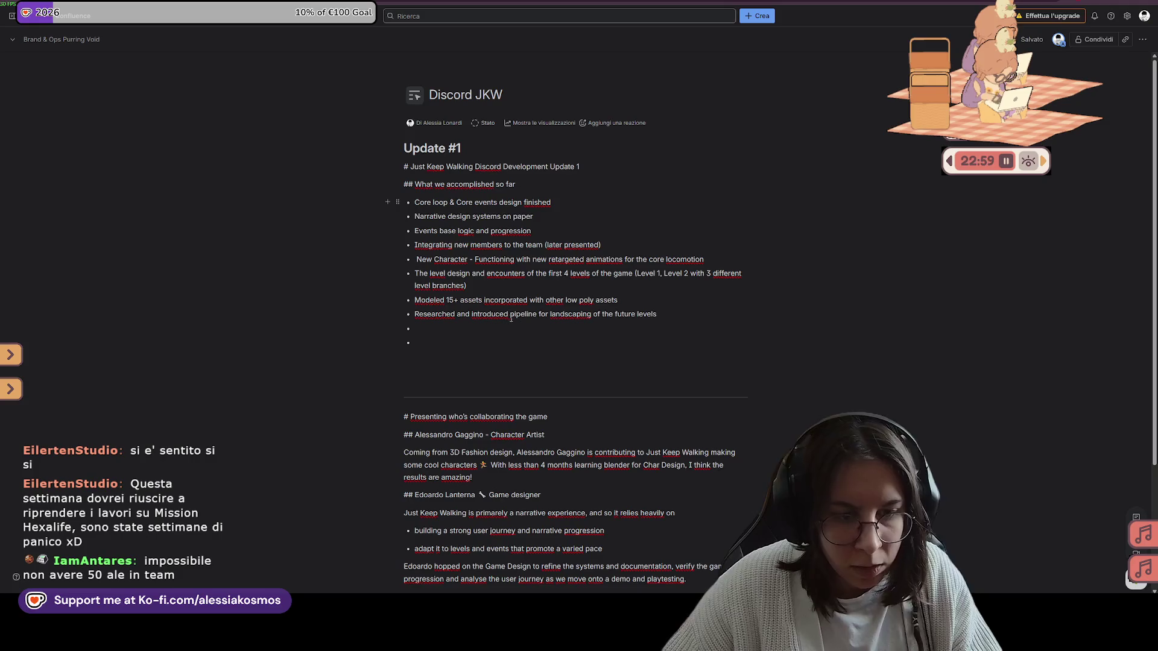
click(469, 339)
key(BackSpace)
key(BackSpace)
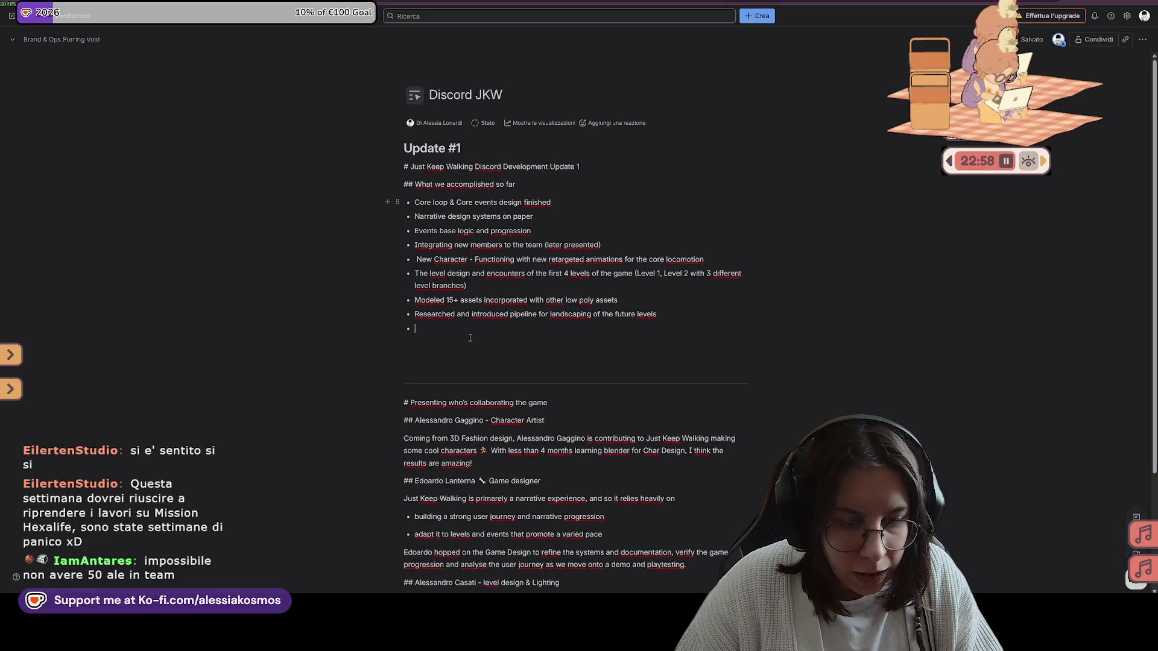
key(BackSpace)
text(s)
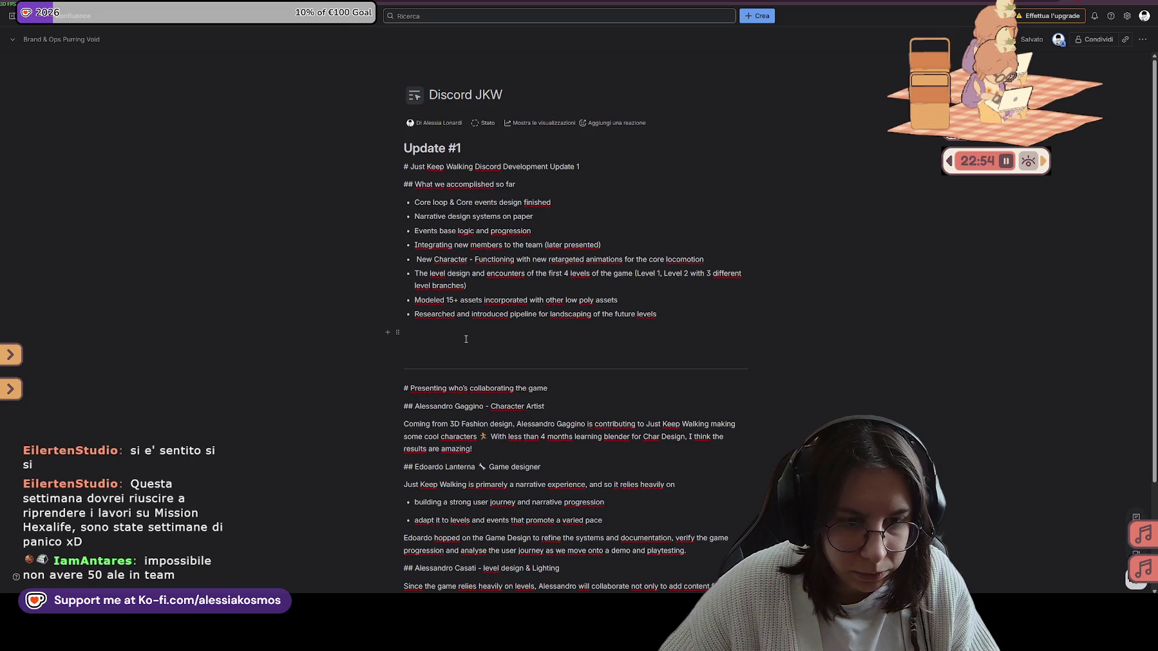
text(##)
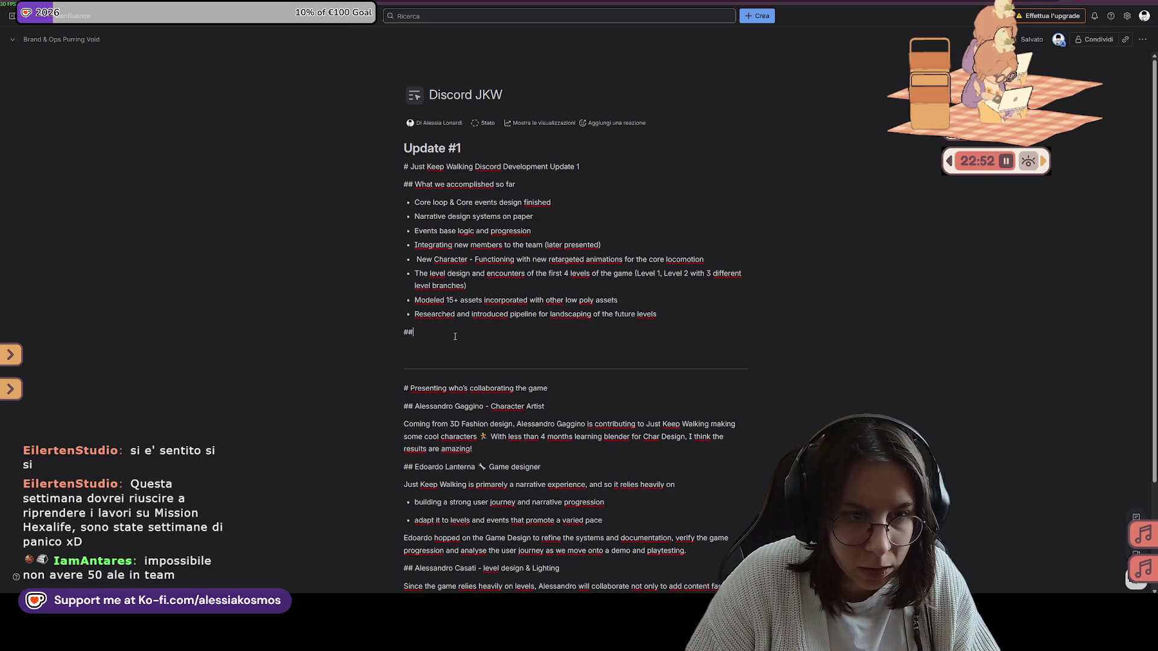
text( W)
Clear stray lines and start a bullet list under the 'What we are up to' heading
key(BackSpace)
key(BackSpace)
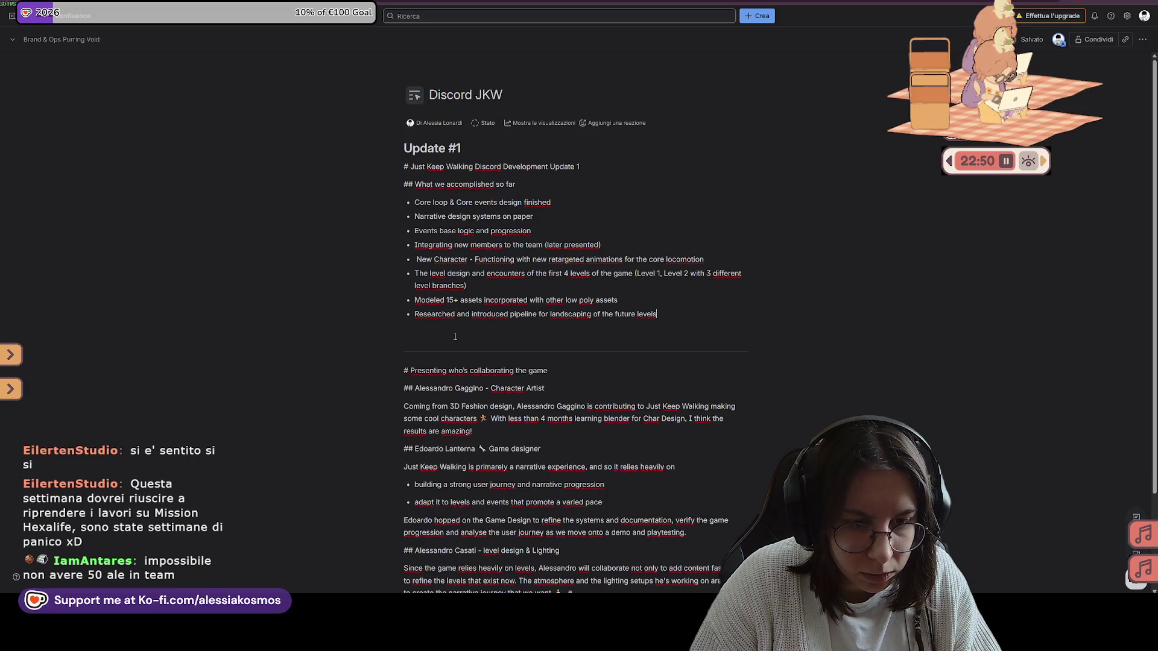
key(BackSpace)
key(BackSpace)
key(Return)
key(Return)
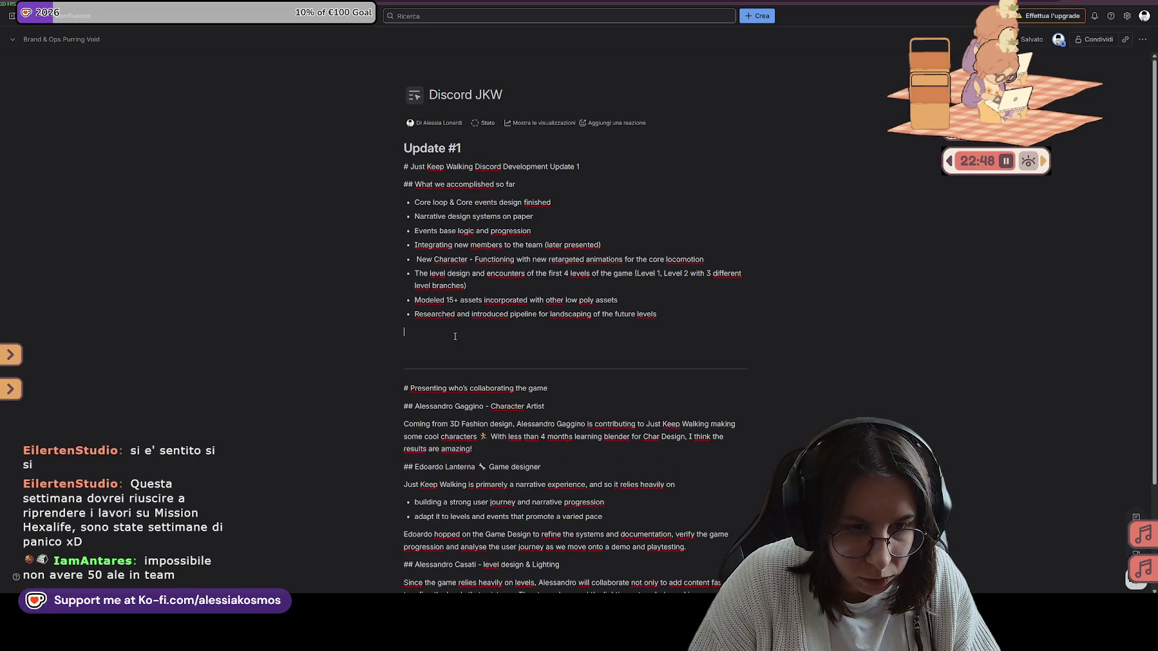
text(-)
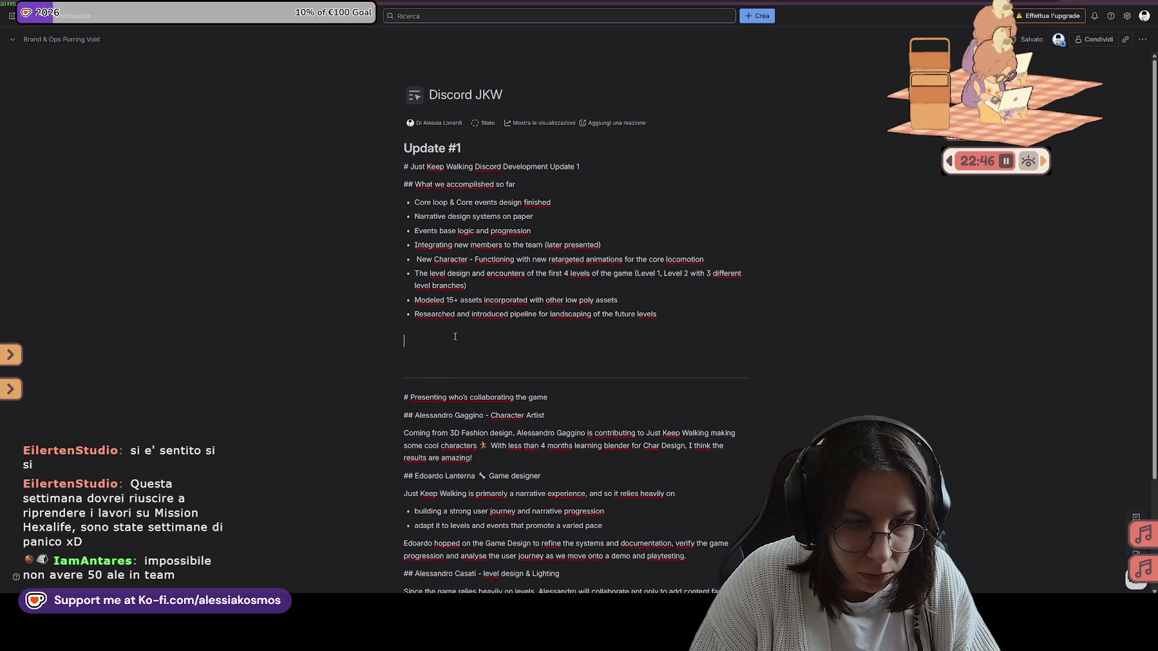
key(BackSpace)
text(## What we are up to)
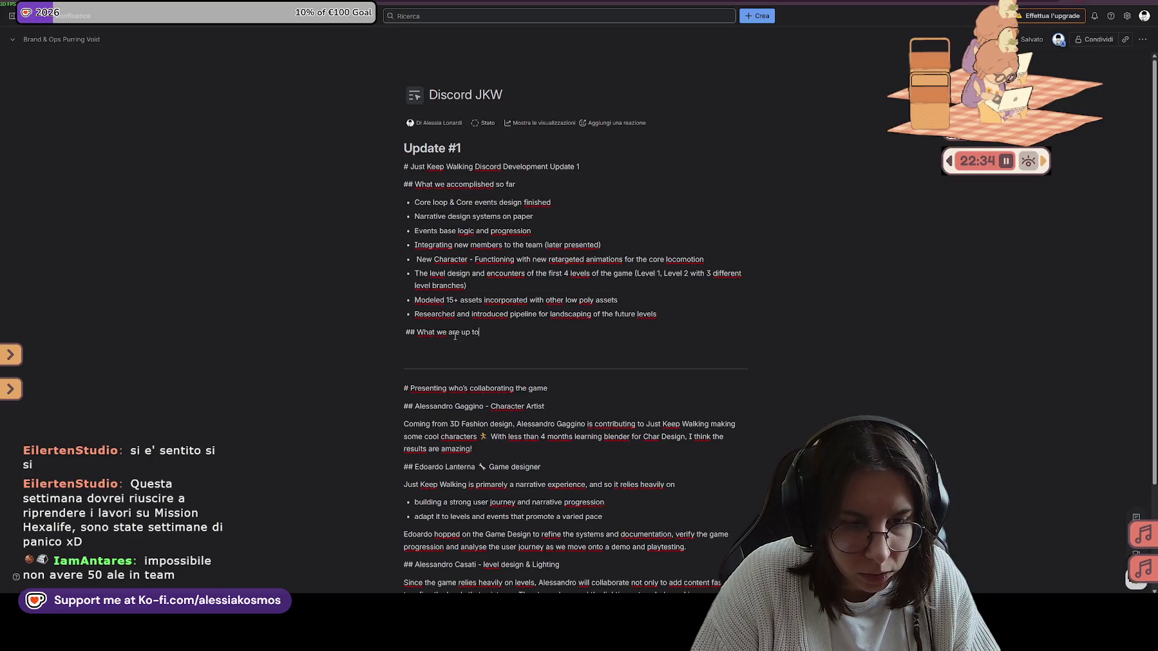
key(Return)
text(- N)
List story-writing polish, events character animations, new level design and a set-dressing item
key(BackSpace)
text(Story)
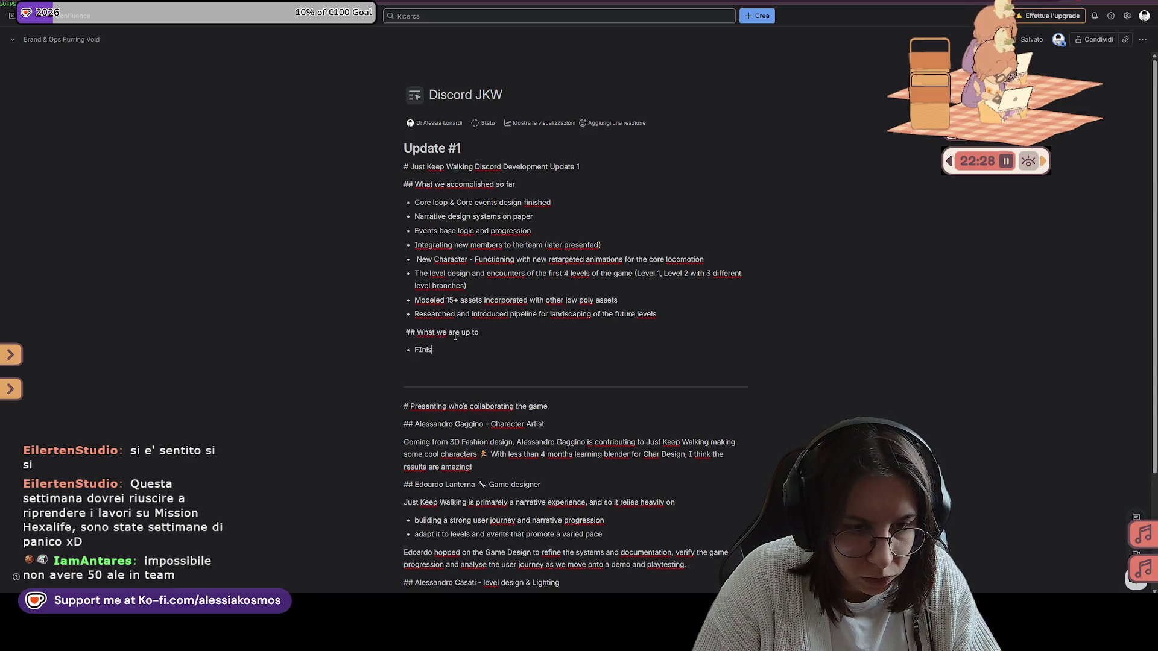
key(BackSpace)
key(BackSpace)
text(inishing and polishing of tor)
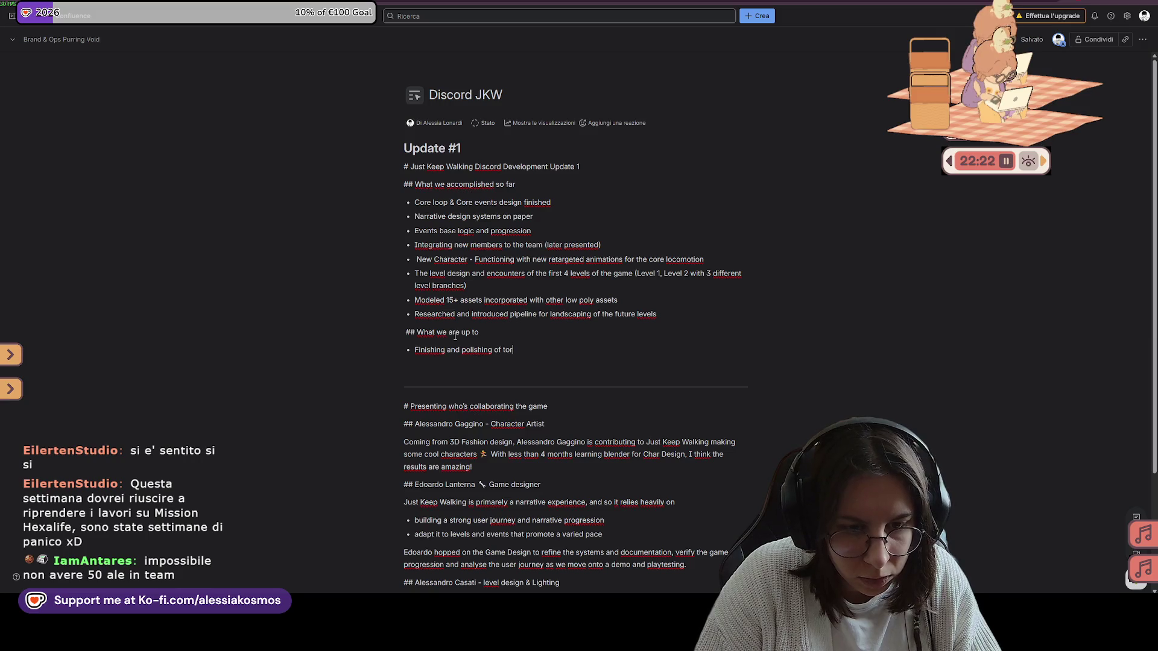
key(BackSpace)
key(BackSpace)
text(sto)
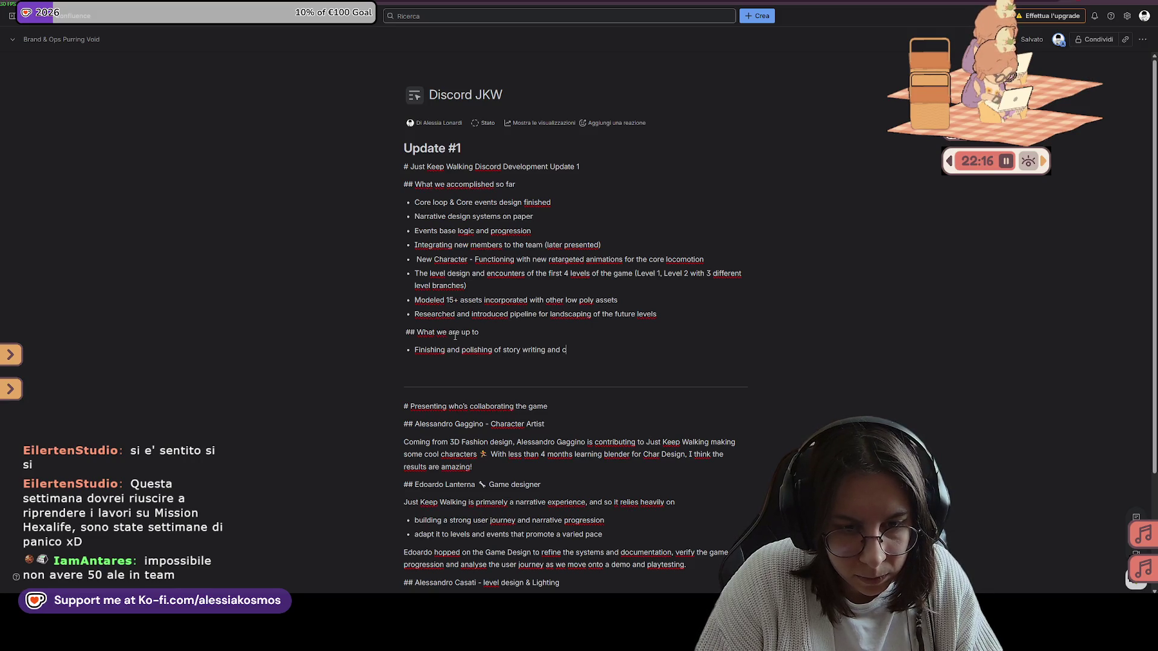
text(events writing)
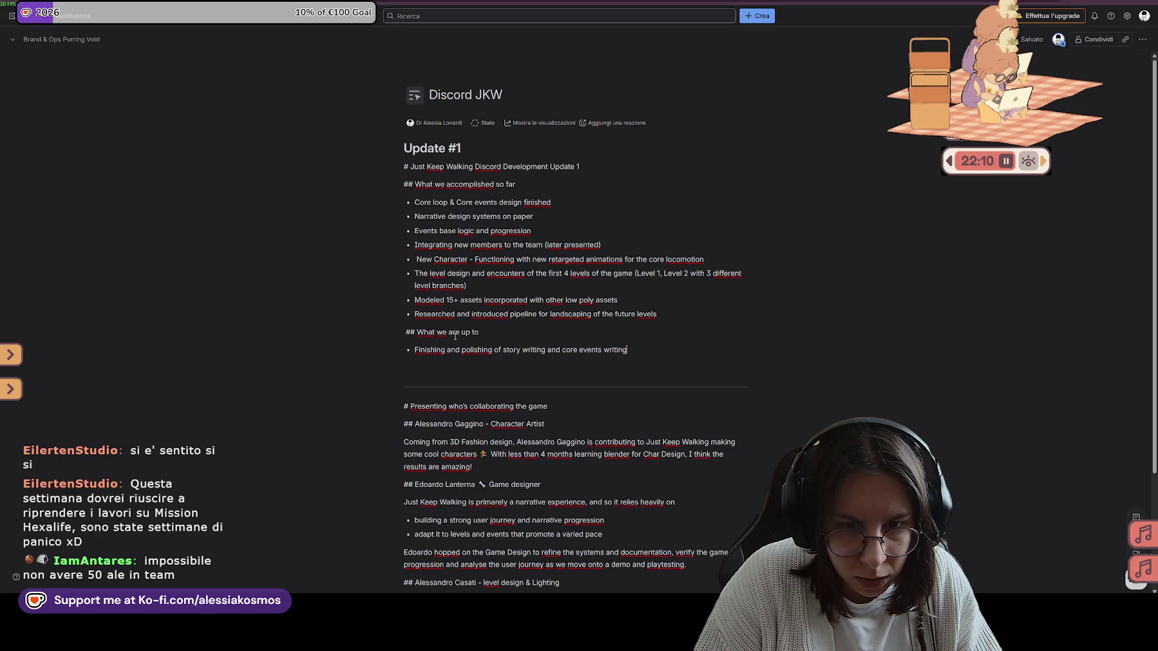
text(/dir)
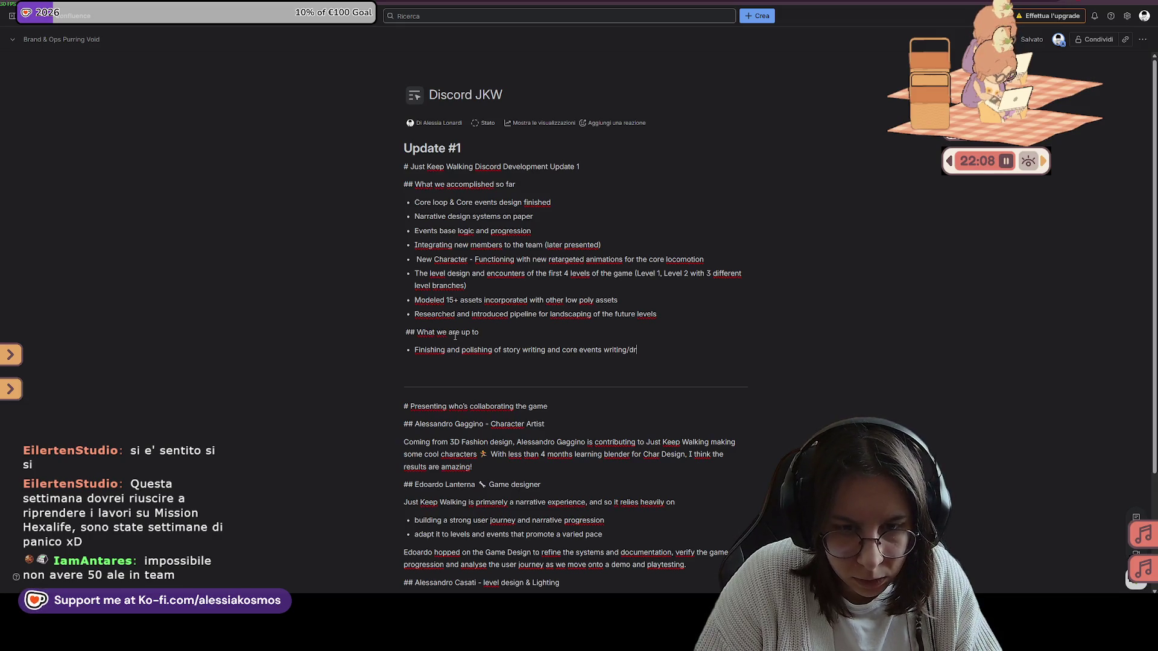
text(ection)
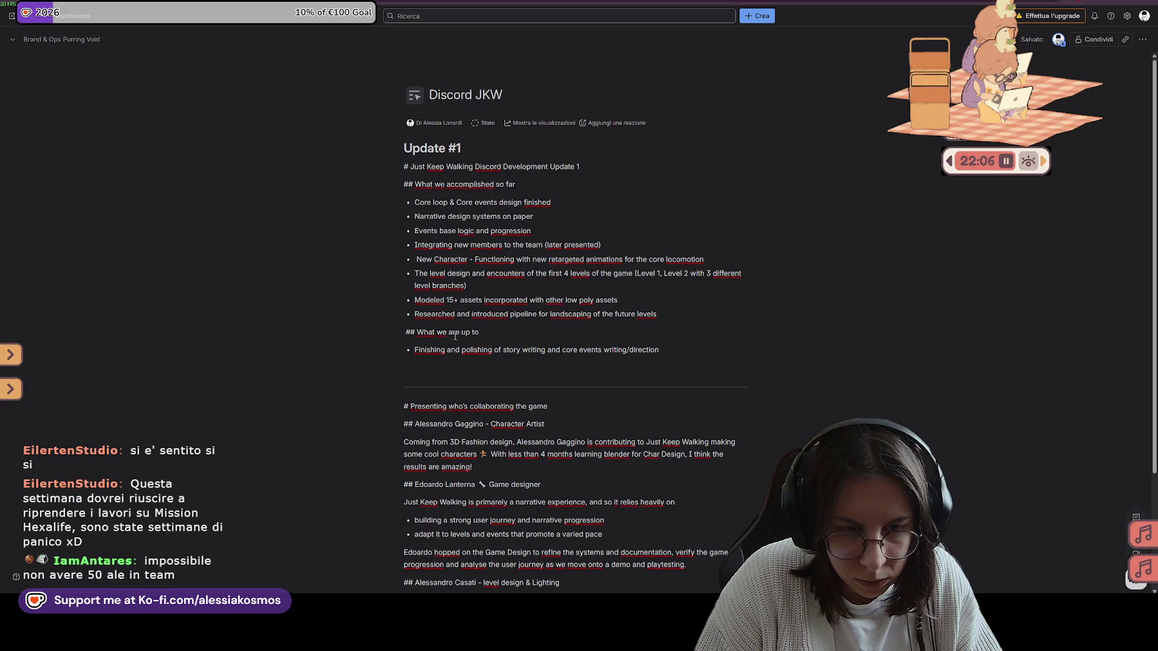
key(Return)
text(Eve)
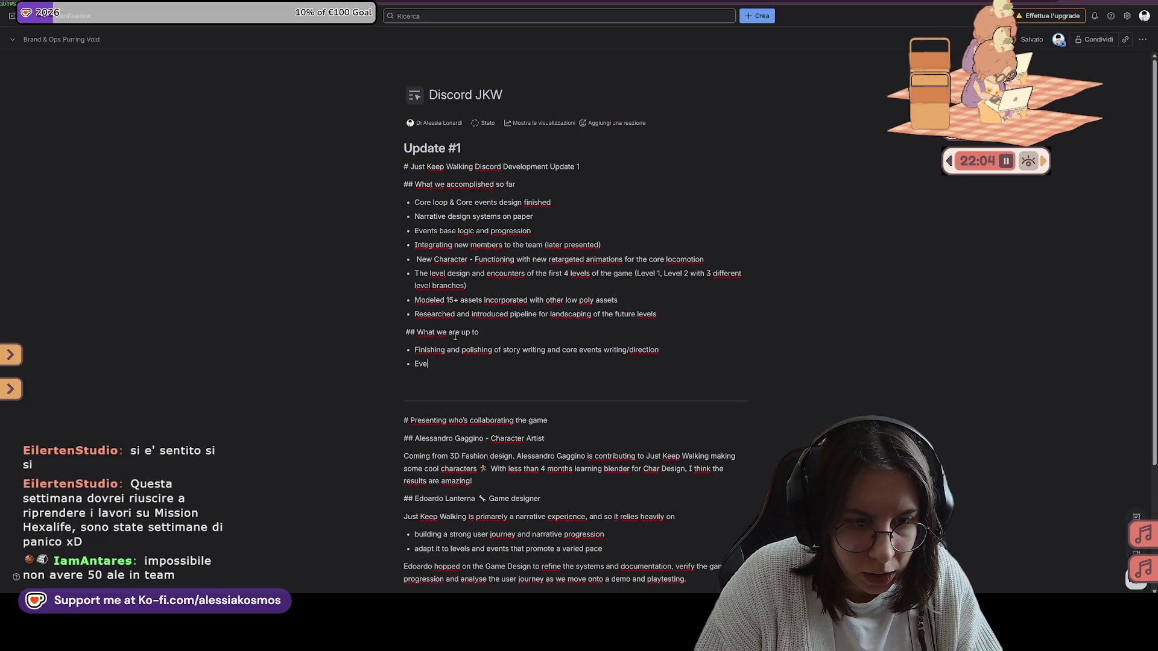
text(nts character animations)
key(Return)
text(New Leve)
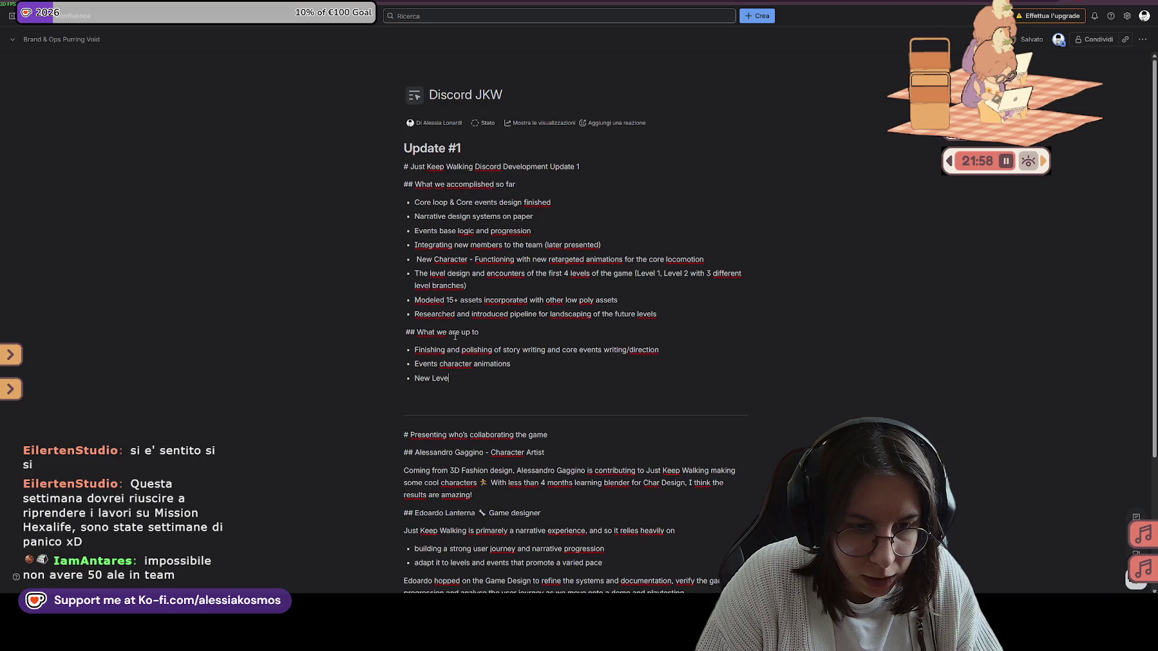
text(l design)
key(Return)
text(Set dressing for existing l)
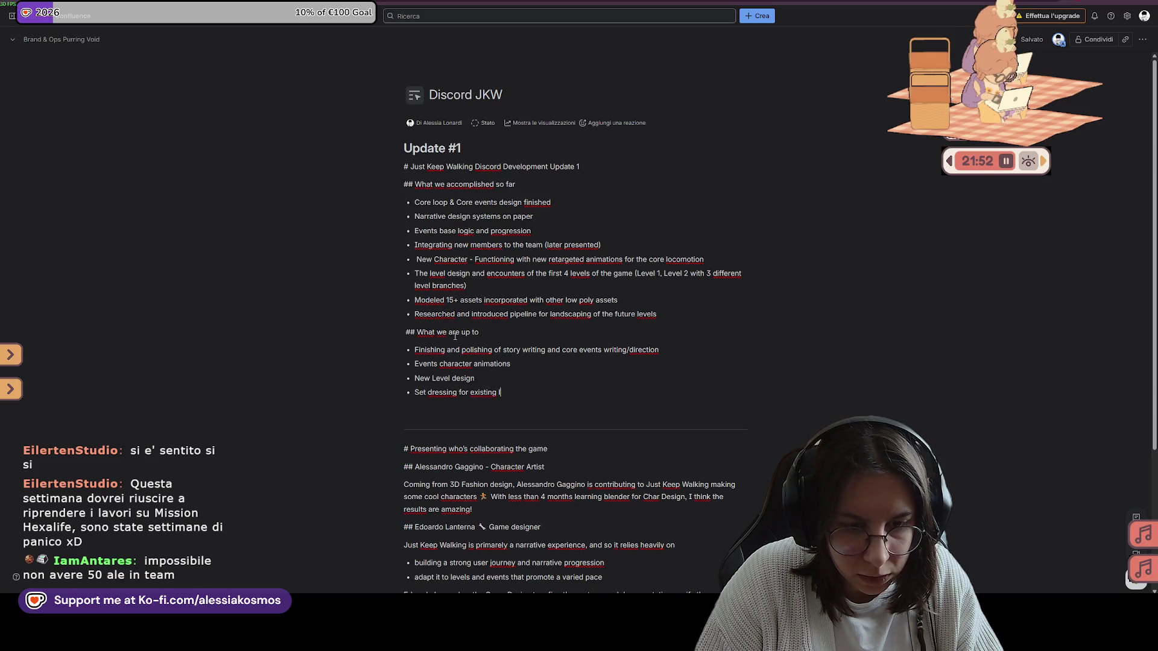
text(evels)
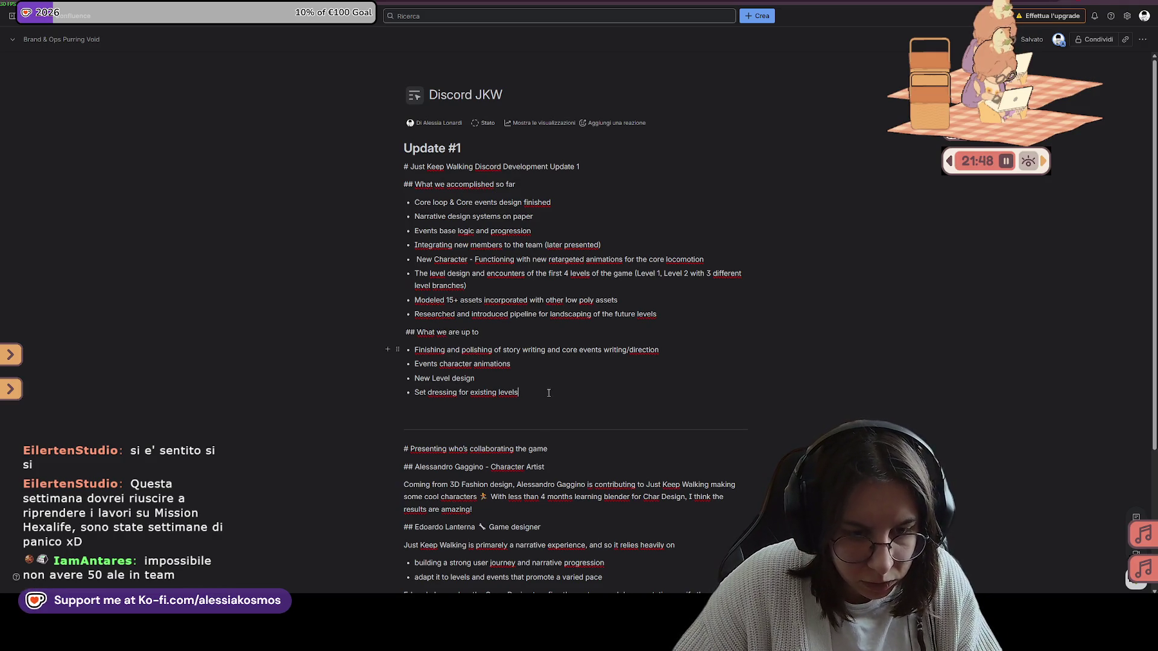
Replace the set-dressing bullet with final style and art direction via lighting techniques and color correction
drag(518, 392, 417, 392)
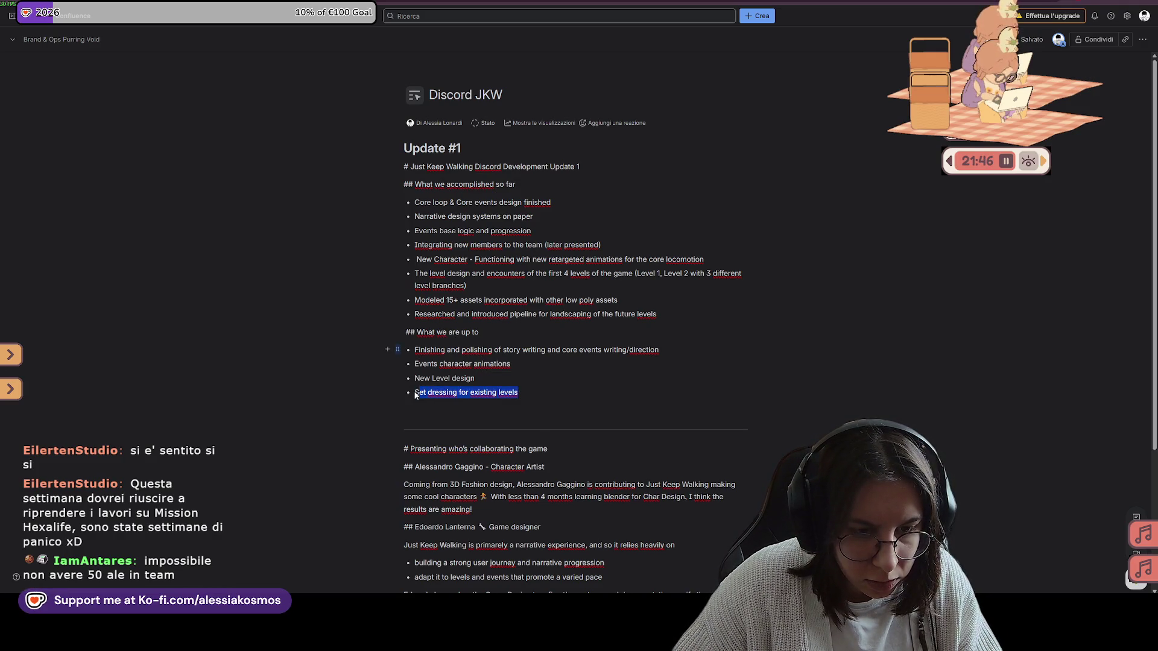
text(Ligh)
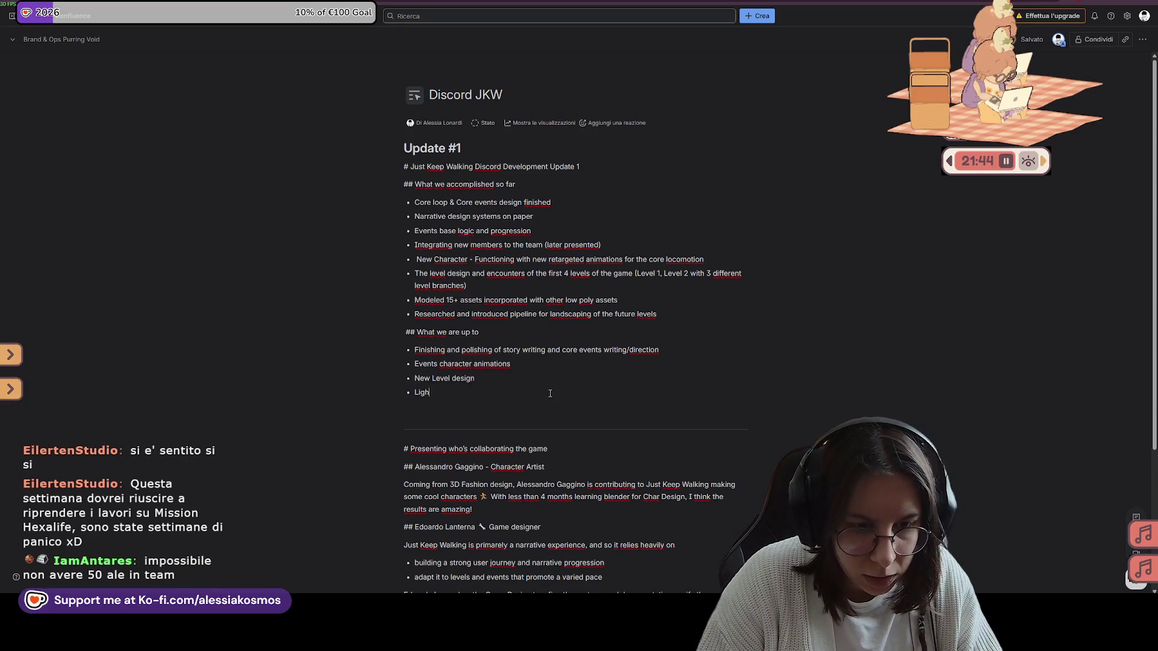
text(tin)
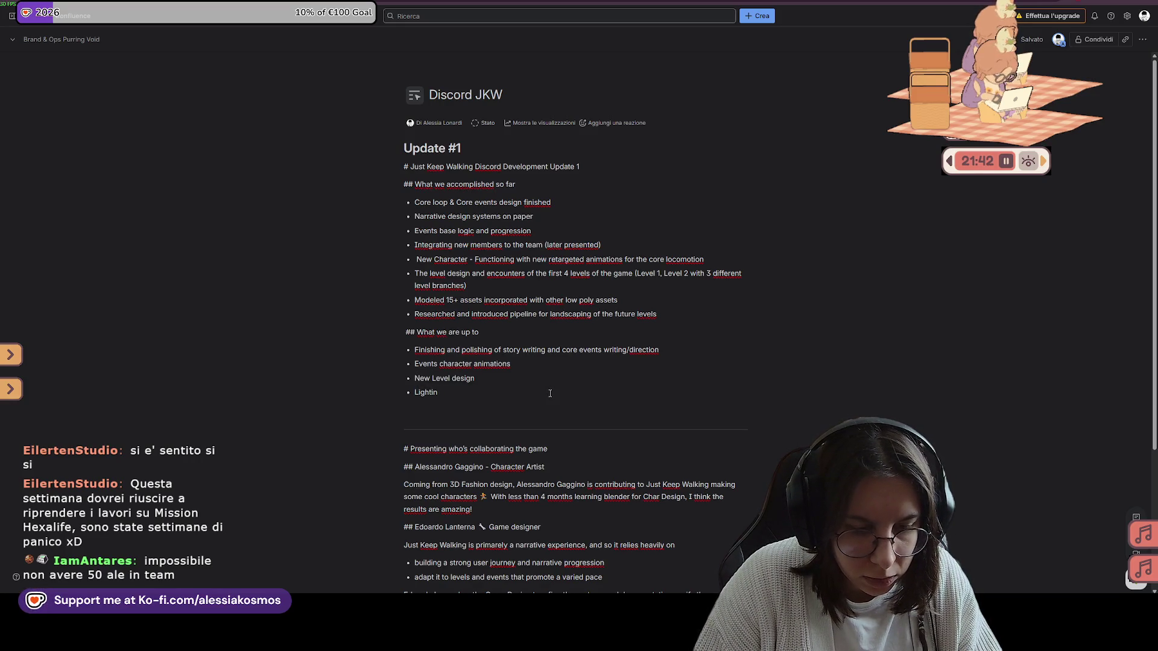
key(BackSpace)
key(BackSpace)
text(S)
text(etting )
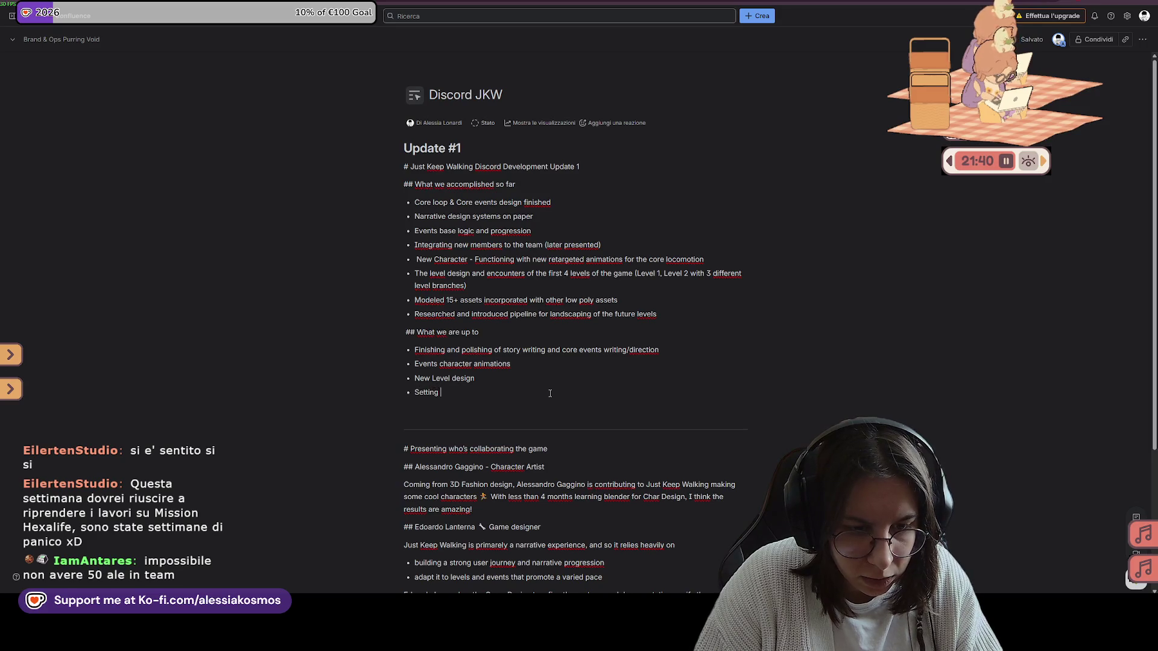
text(in)
text( final style and)
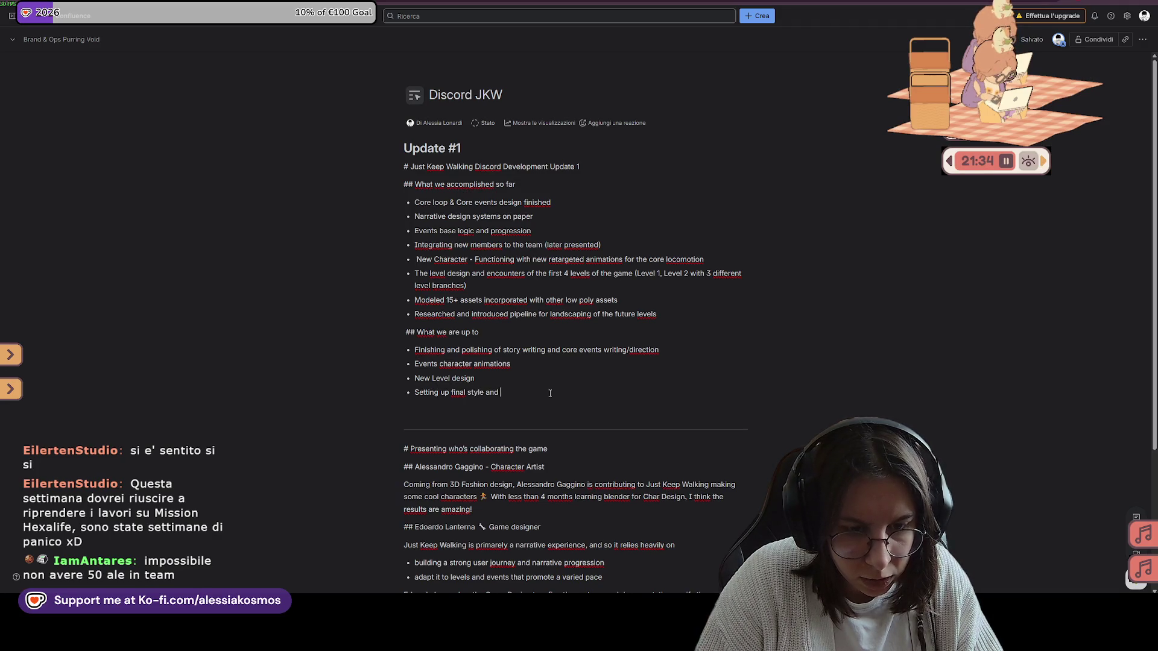
text(t direction of the)
key(BackSpace)
key(BackSpace)
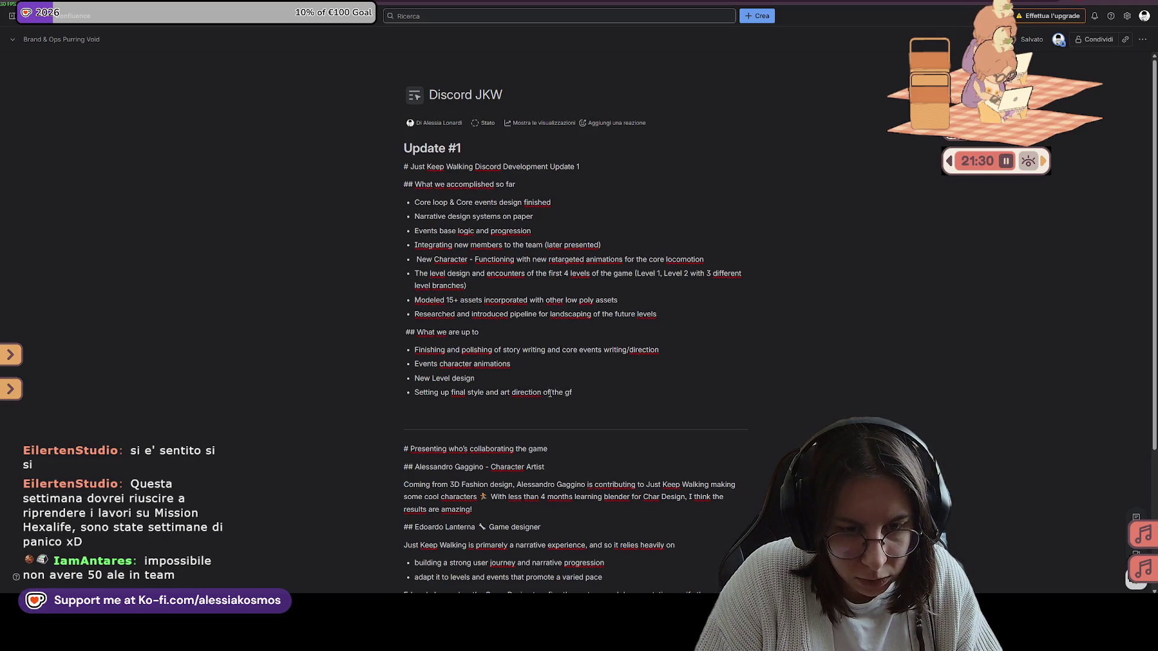
text(by )
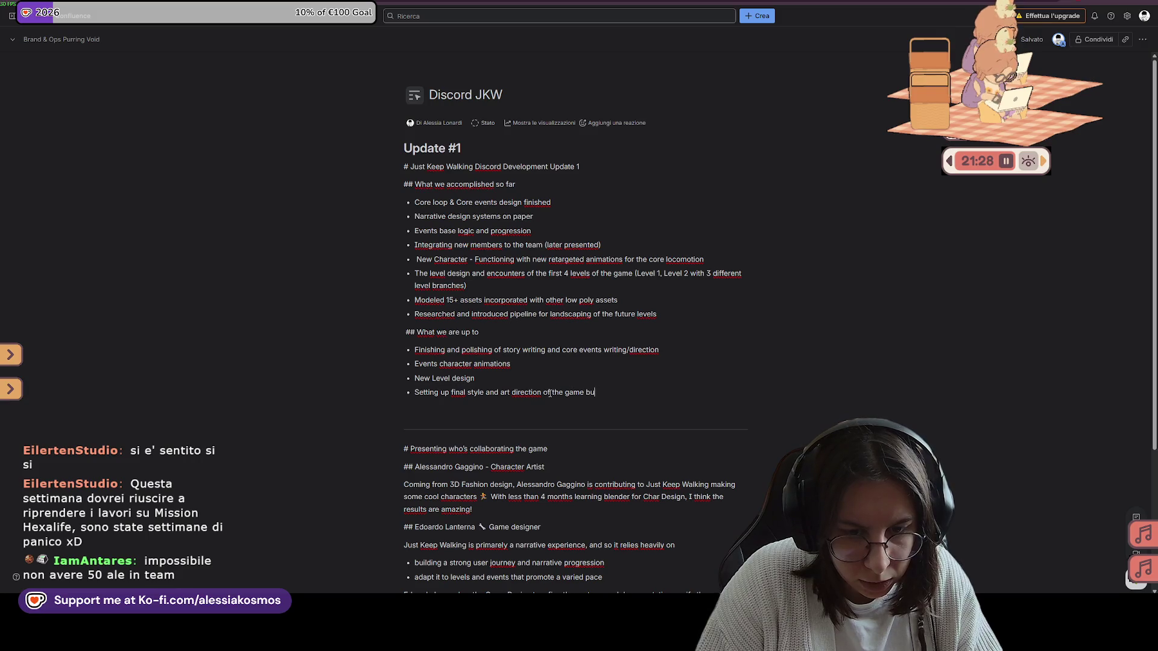
text(incorporating lighting tec)
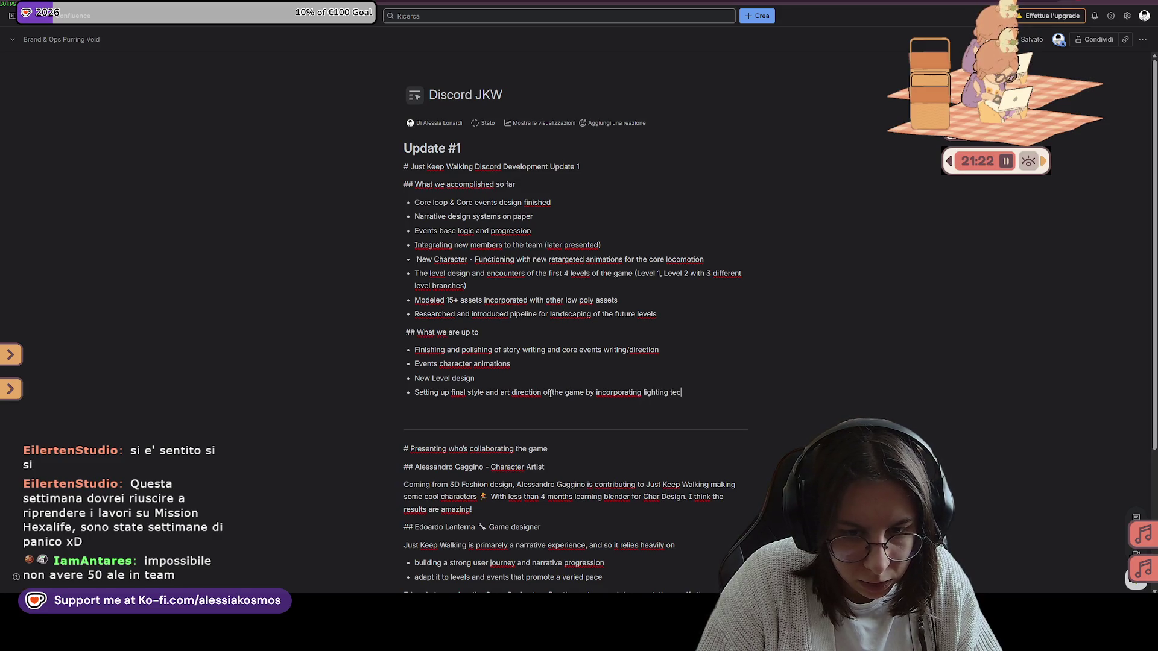
text(niques, )
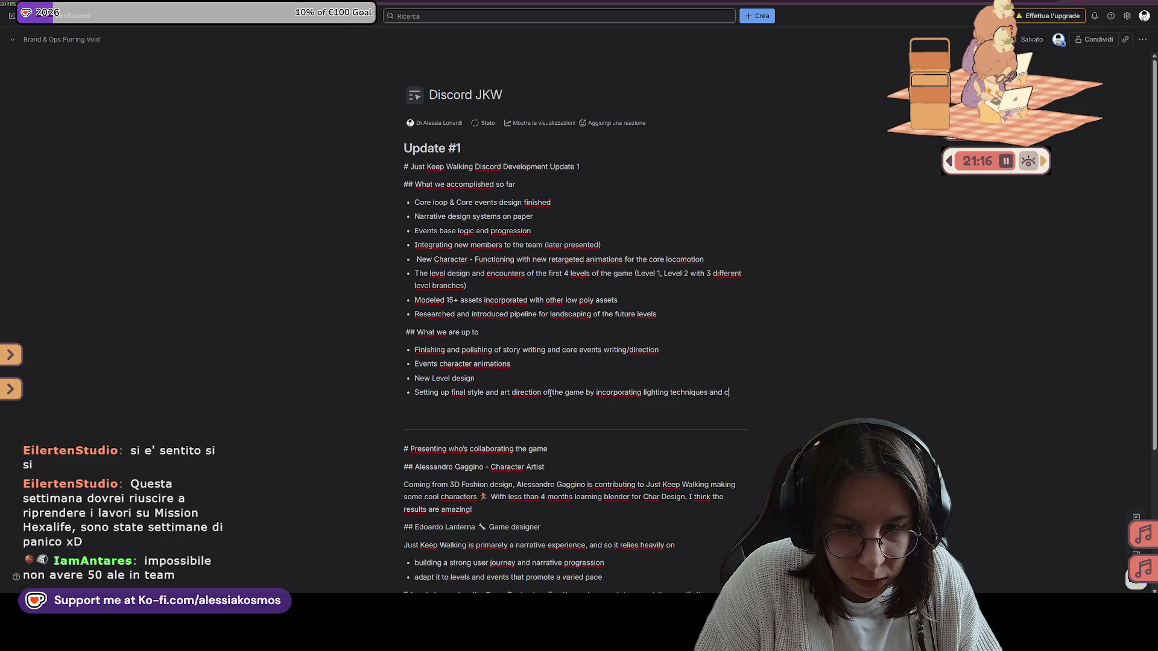
text( correction)
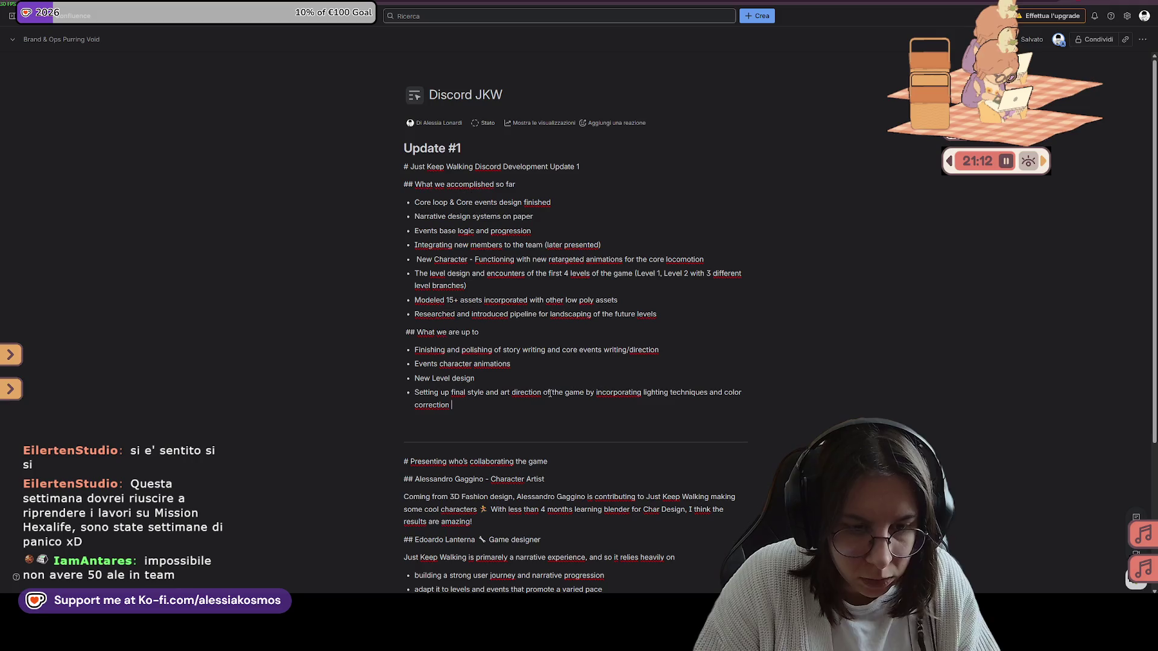
key(BackSpace)
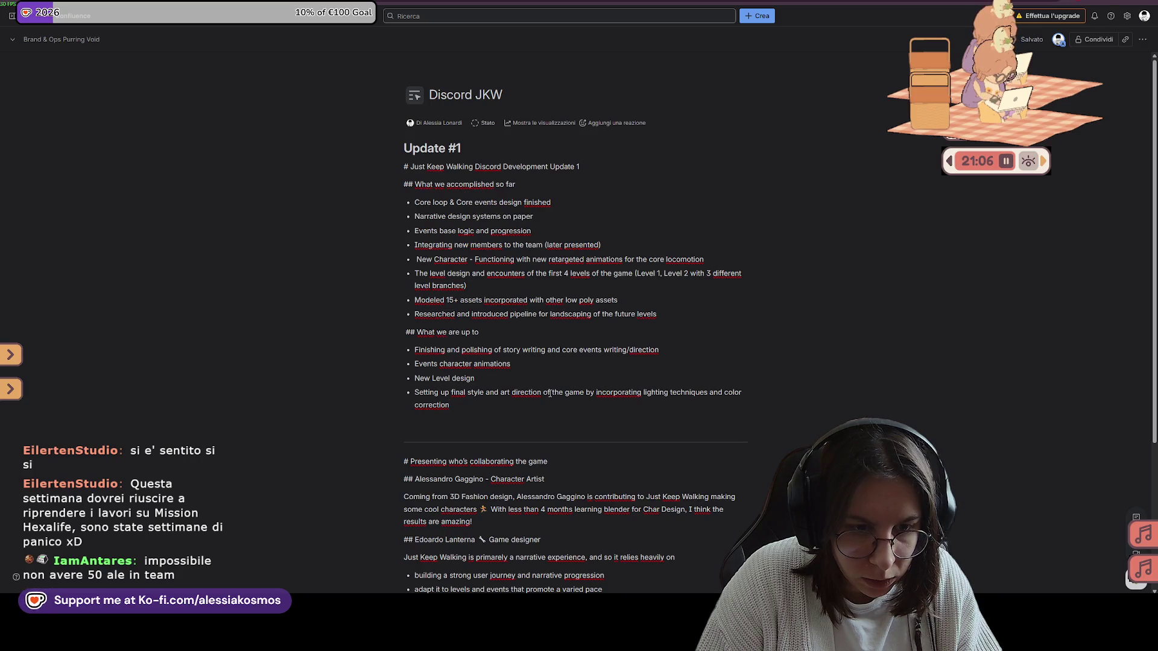
click(678, 316)
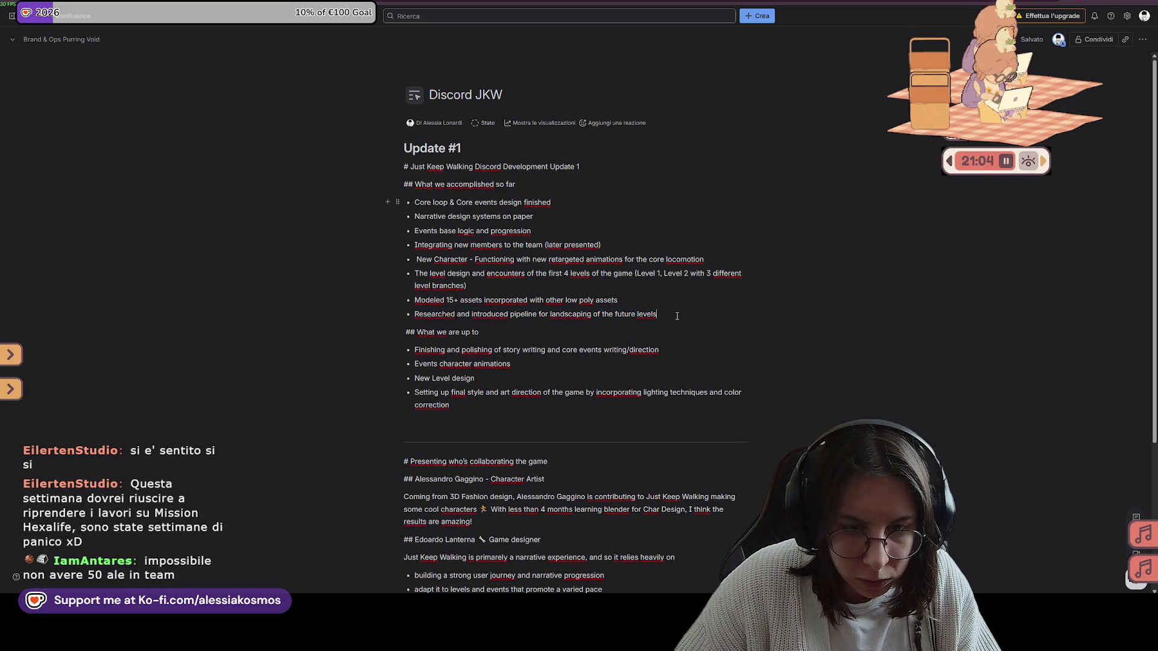
Add accomplishment 'Basic setup of the day progression (moving sun through the level)'
key(Return)
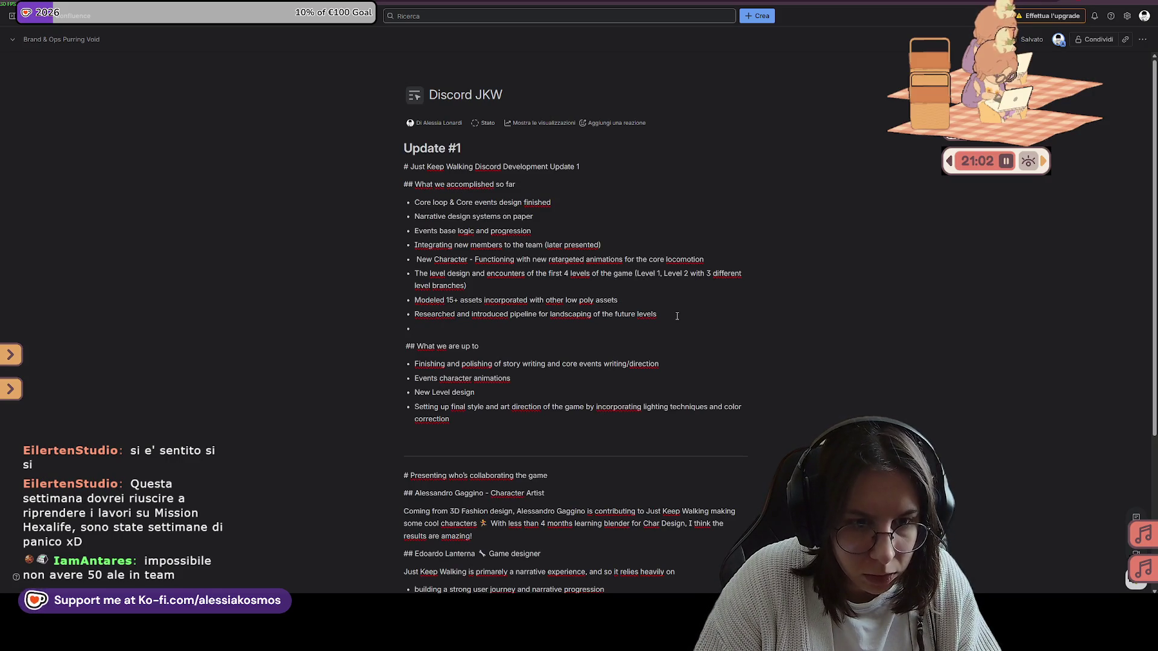
text(Day progression of th)
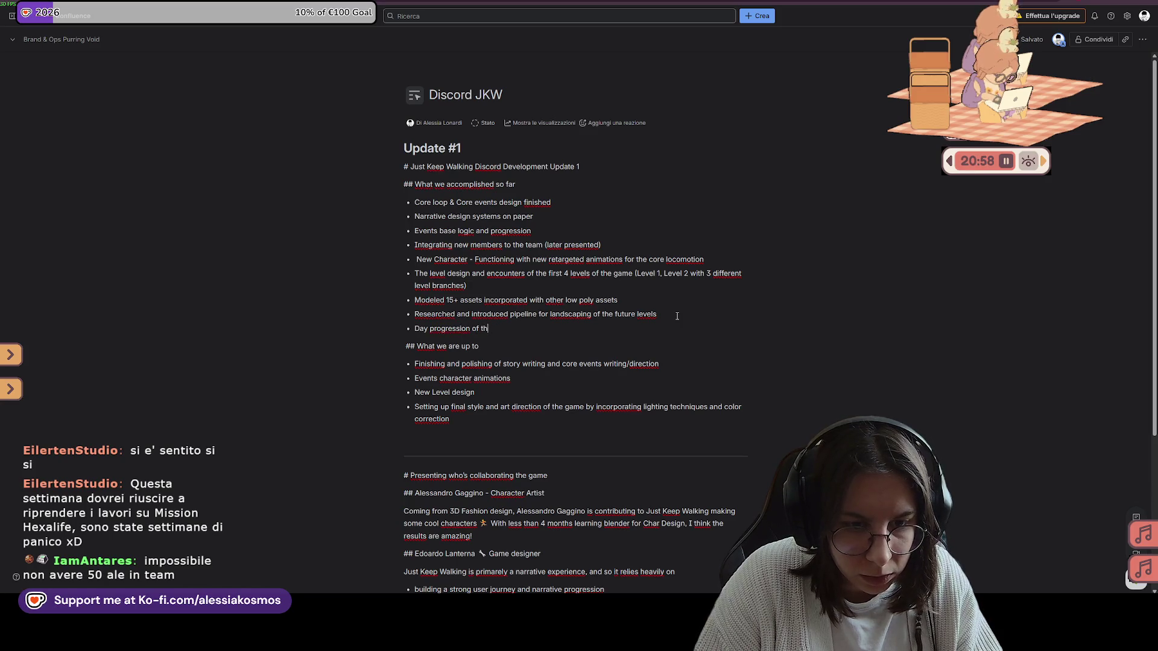
key(BackSpace)
key(BackSpace)
key(BackSpace)
text(moving sun)
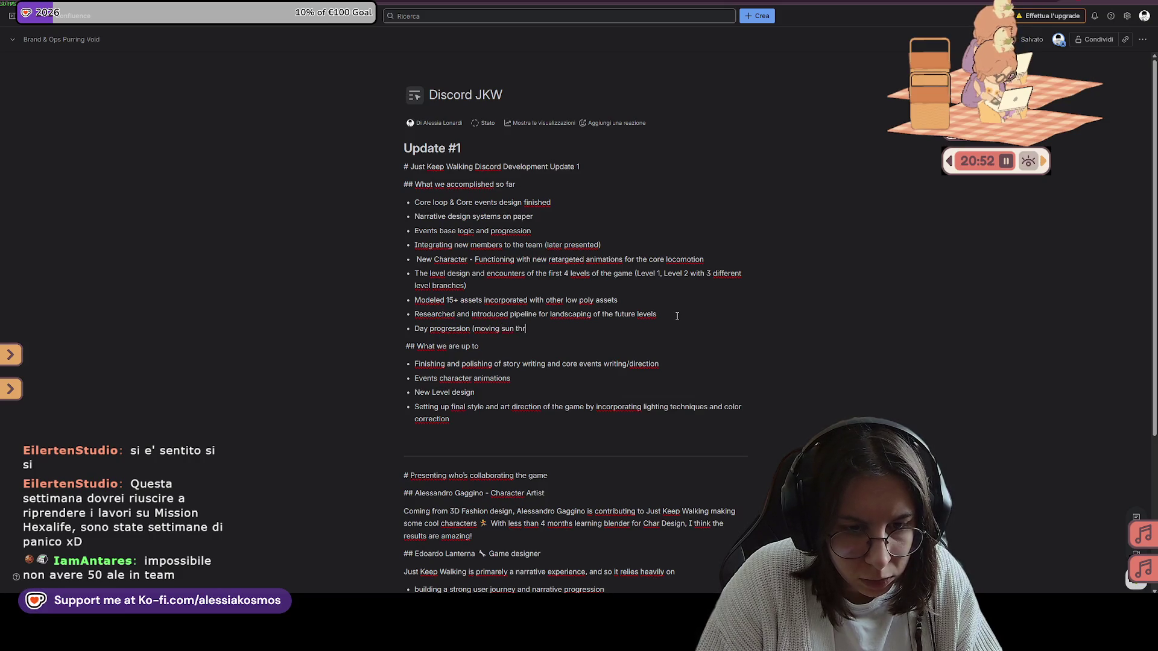
text(h the level))
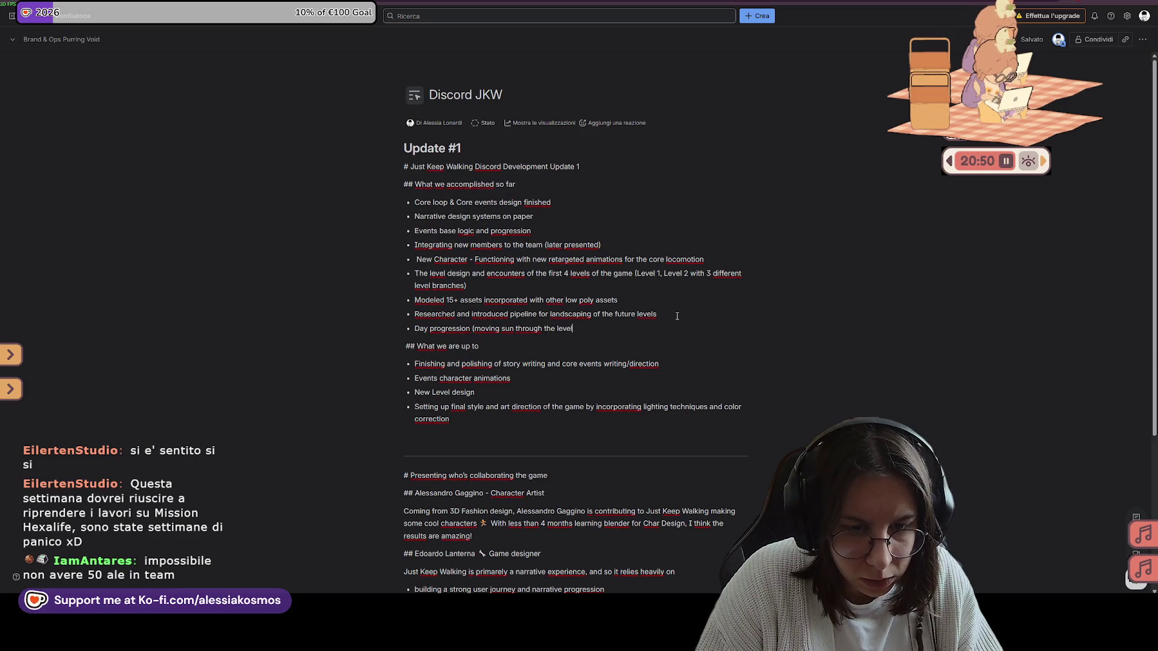
key(BackSpace)
text(Basic setup of the d)
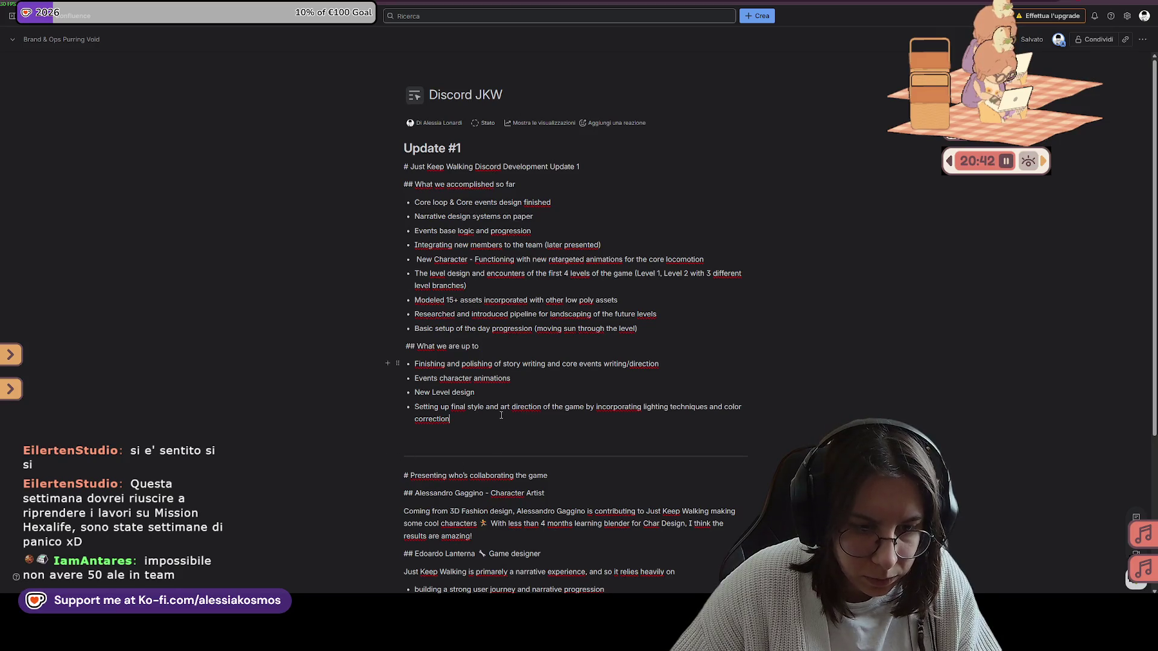
key(Return)
text(DA)
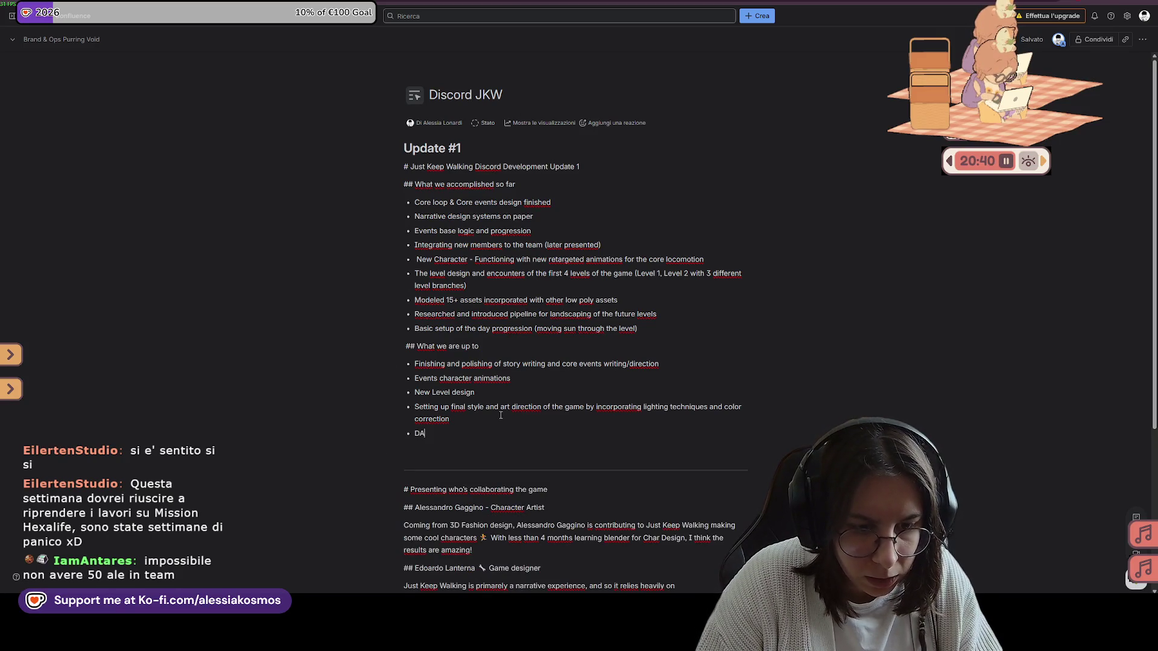
Append 'in the next sprint' to the heading and retype the second item as 'Finishing day progression'
key(BackSpace)
key(BackSpace)
key(BackSpace)
key(BackSpace)
text(Finisch)
click(497, 343)
text(in the next)
text(print)
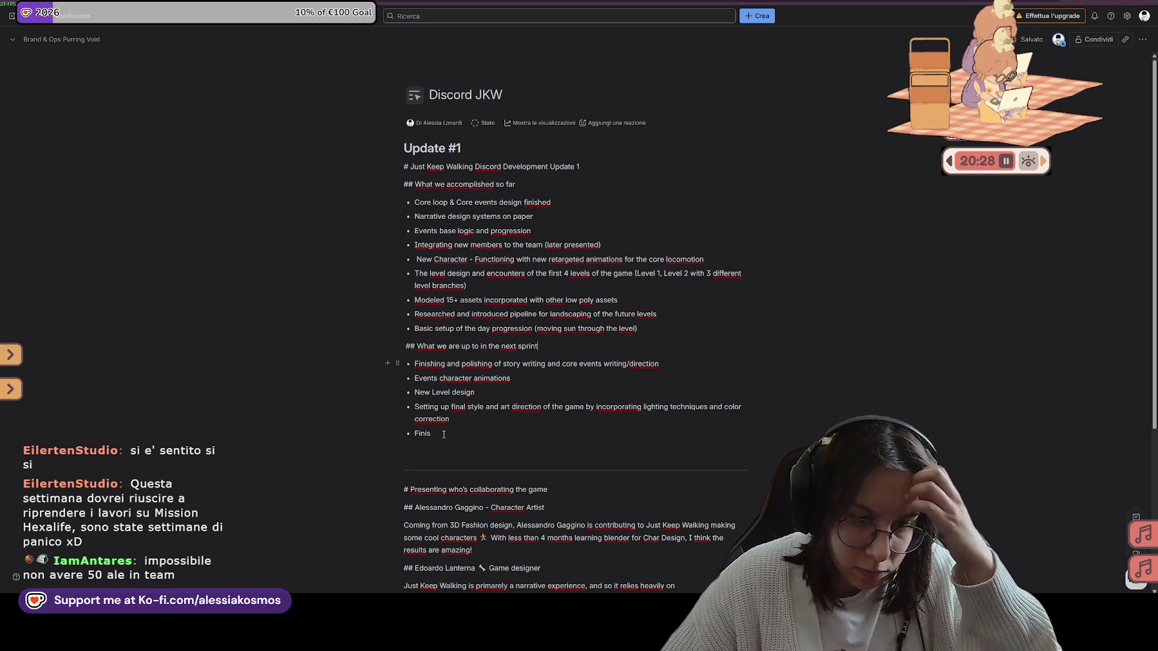
drag(524, 380, 414, 379)
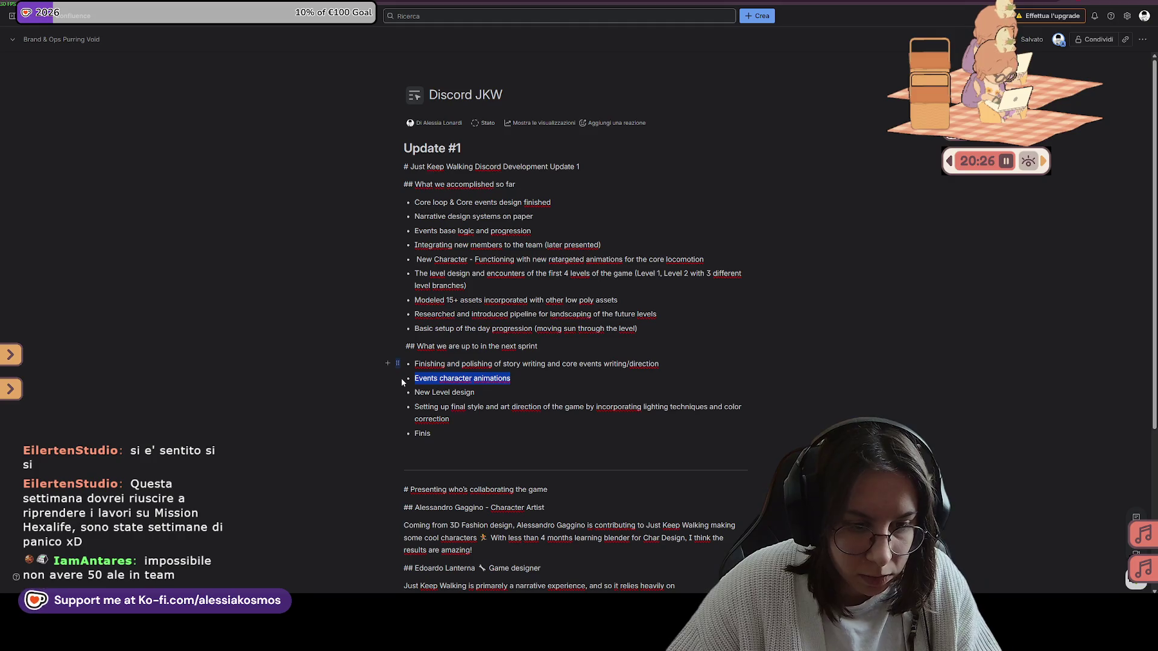
text(Finishing da)
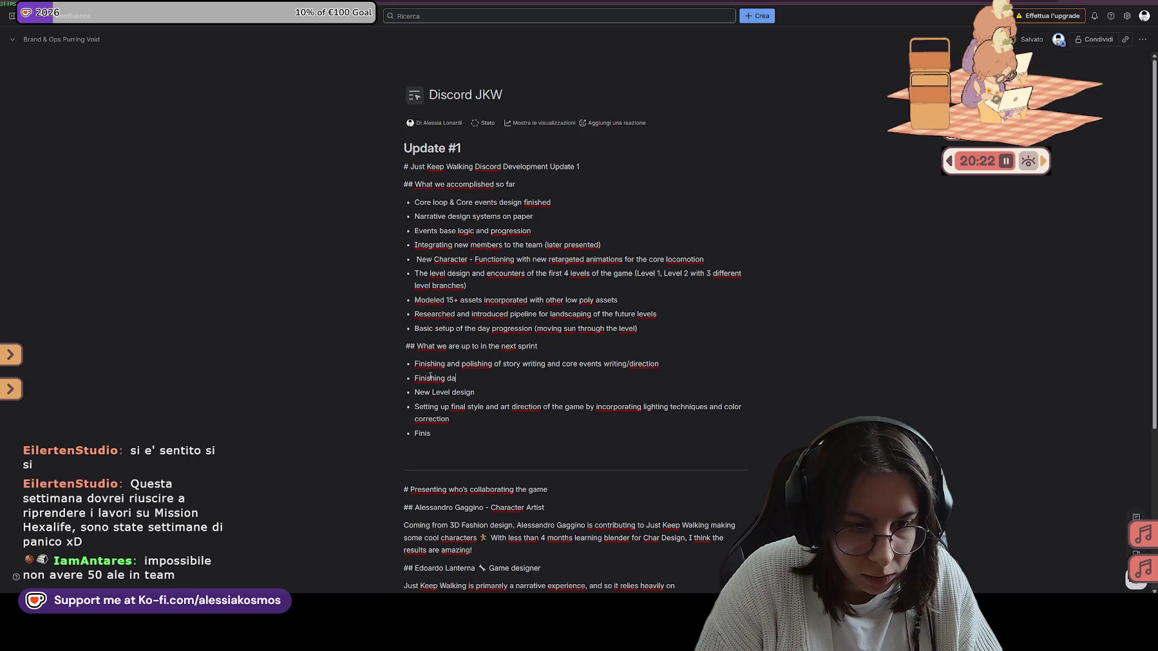
text(ogression)
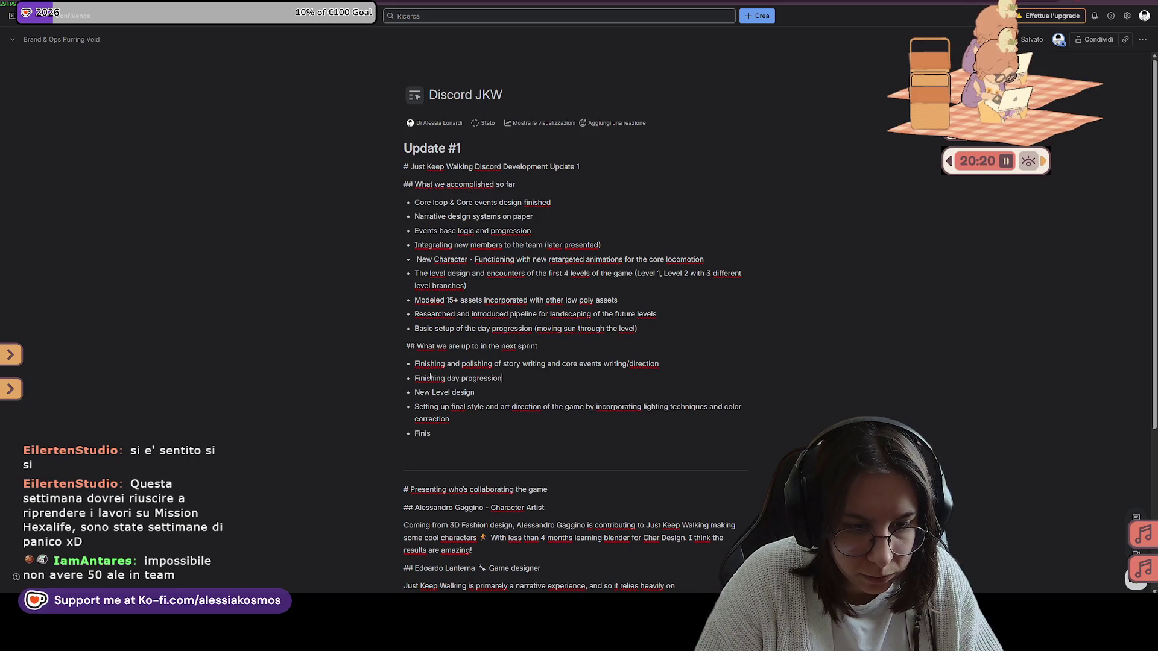
Delete the leftover 'Finis' item and extend New Level design with 'to have more content for the Demo'
double_click(444, 432)
key(BackSpace)
key(BackSpace)
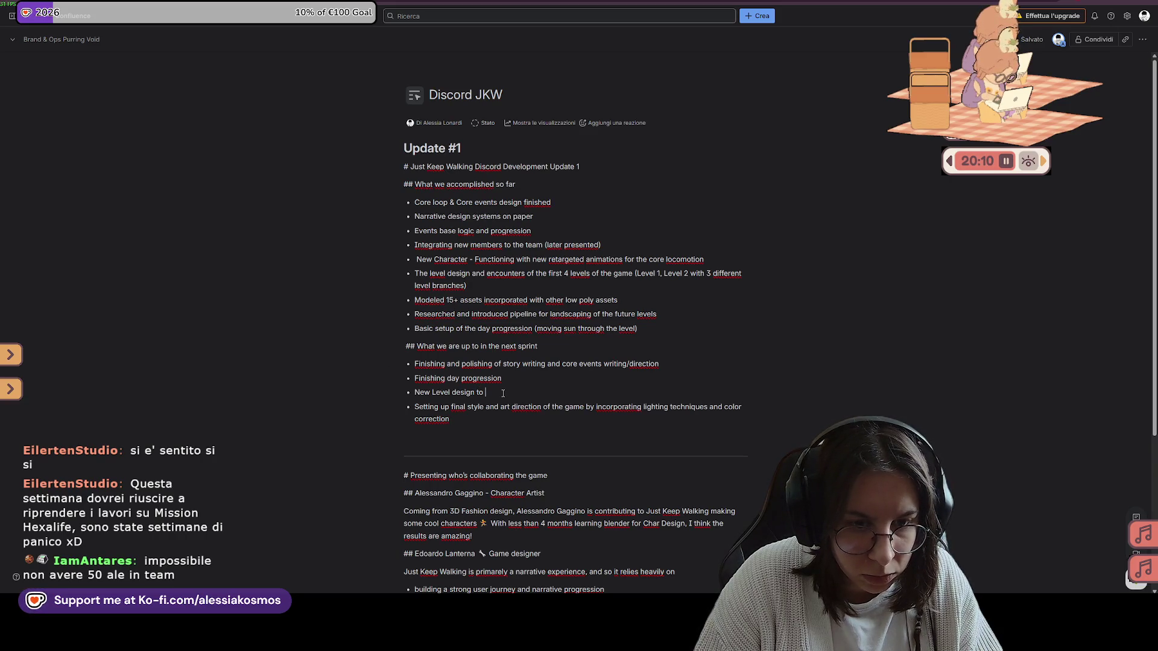
text(in order to have more )
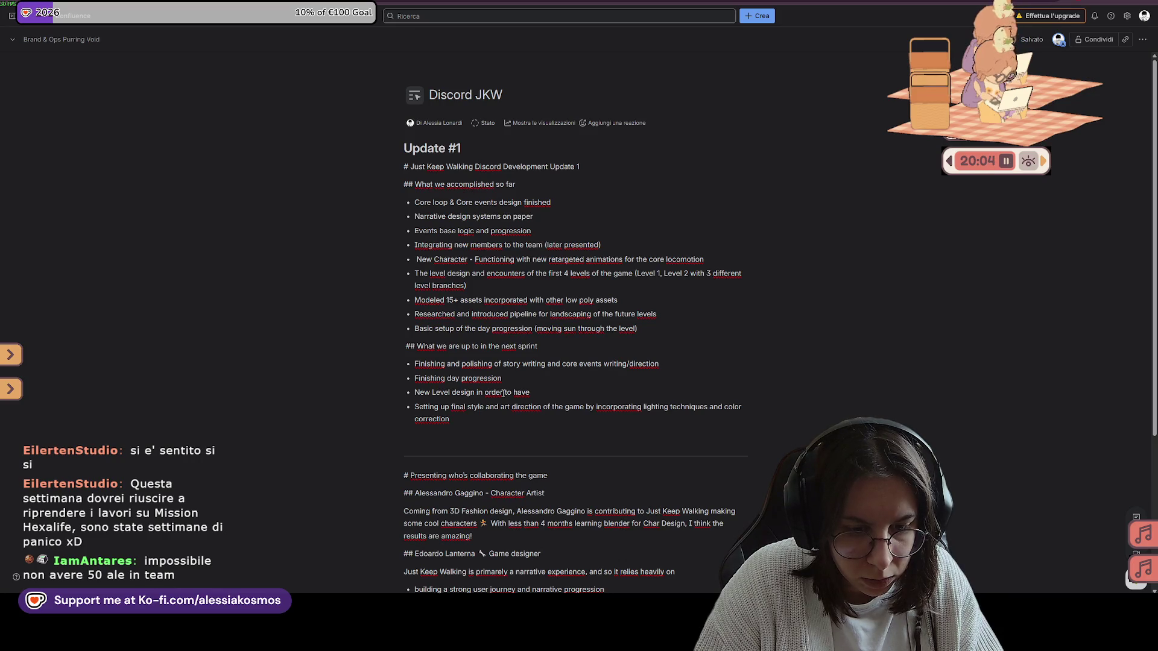
text(content for the Demo)
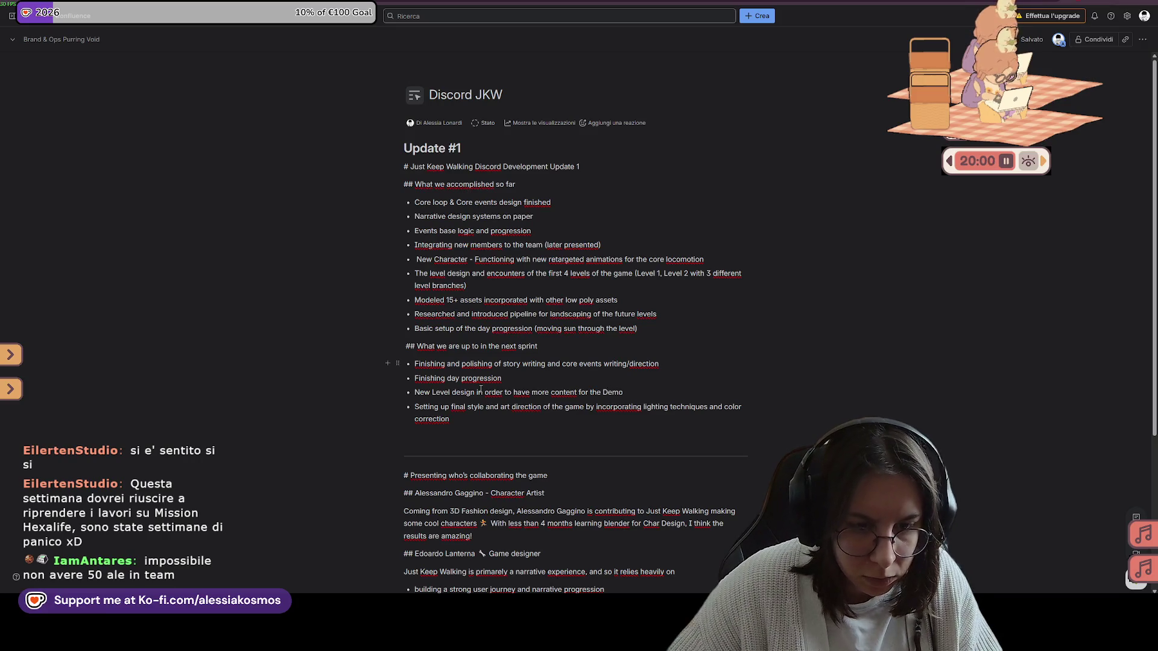
click(469, 420)
Add final item 'Events character animation and further implementations to be added in the next sprints...'
key(Return)
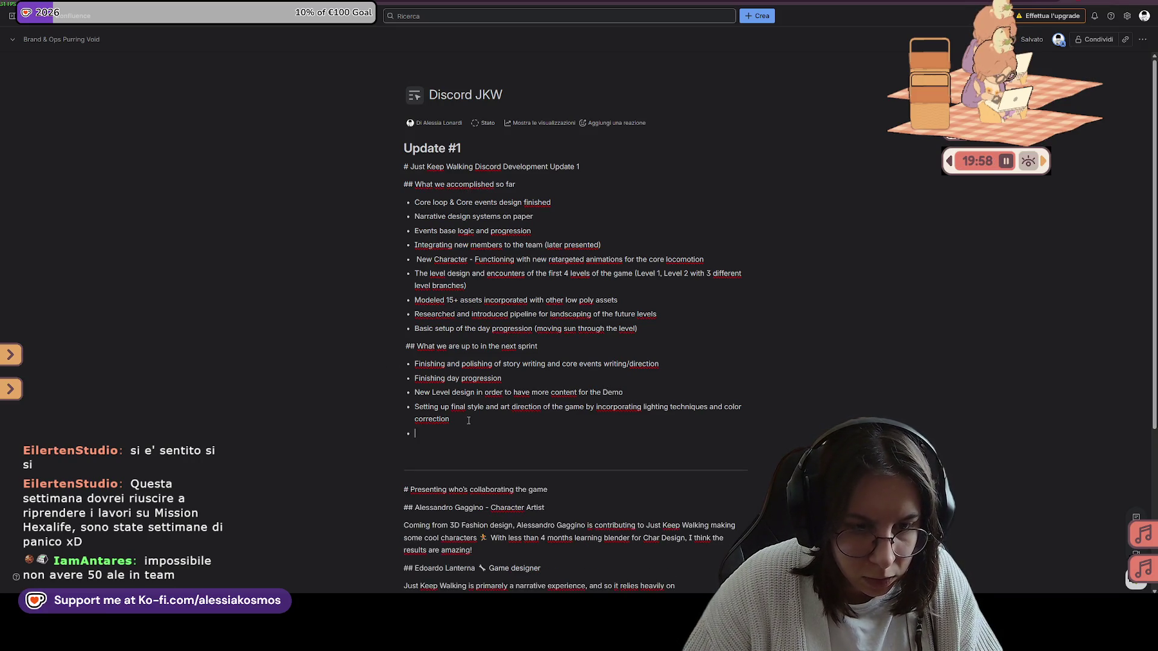
text(Events character animat)
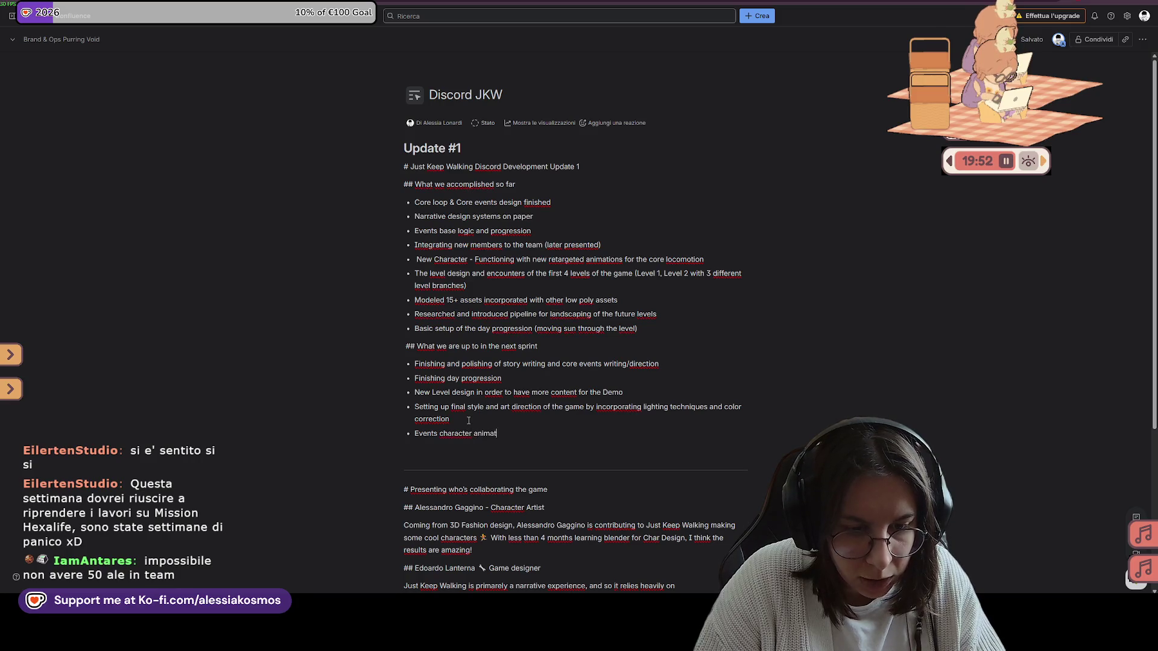
text(and further implementations)
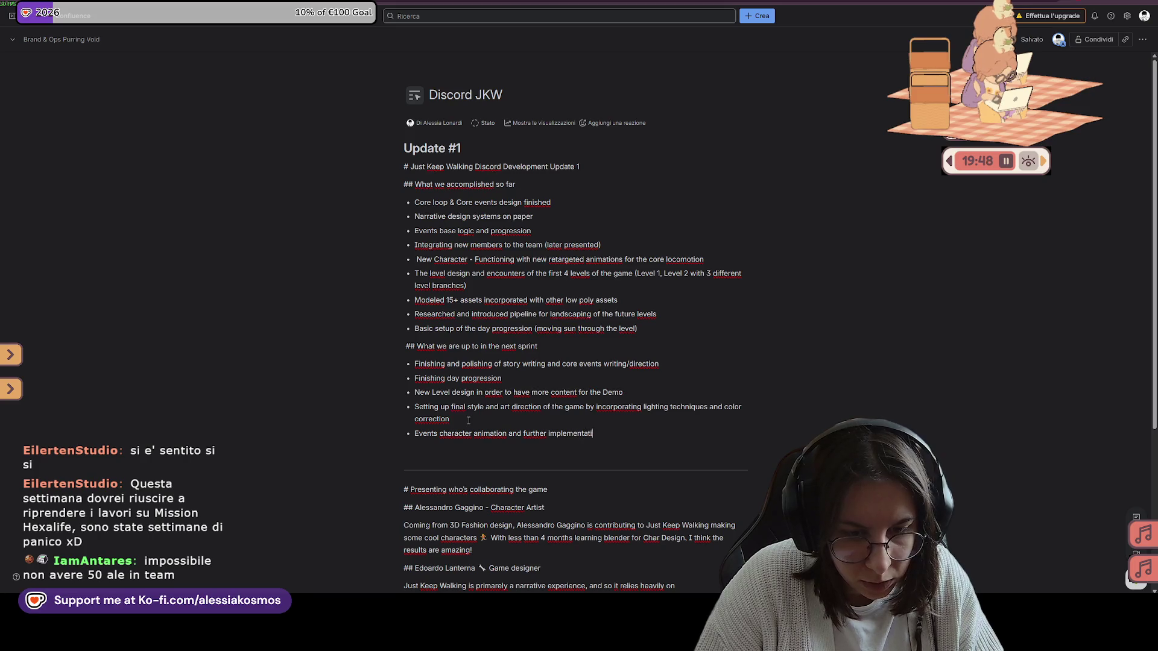
text( to be)
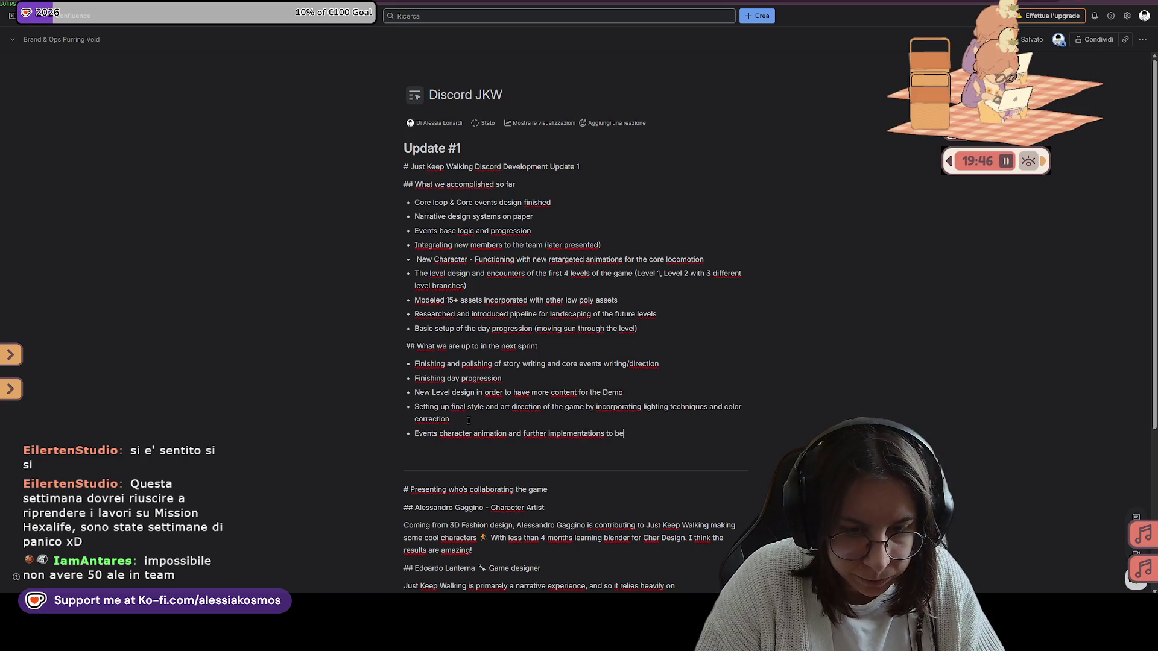
text( added in the next sprints...)
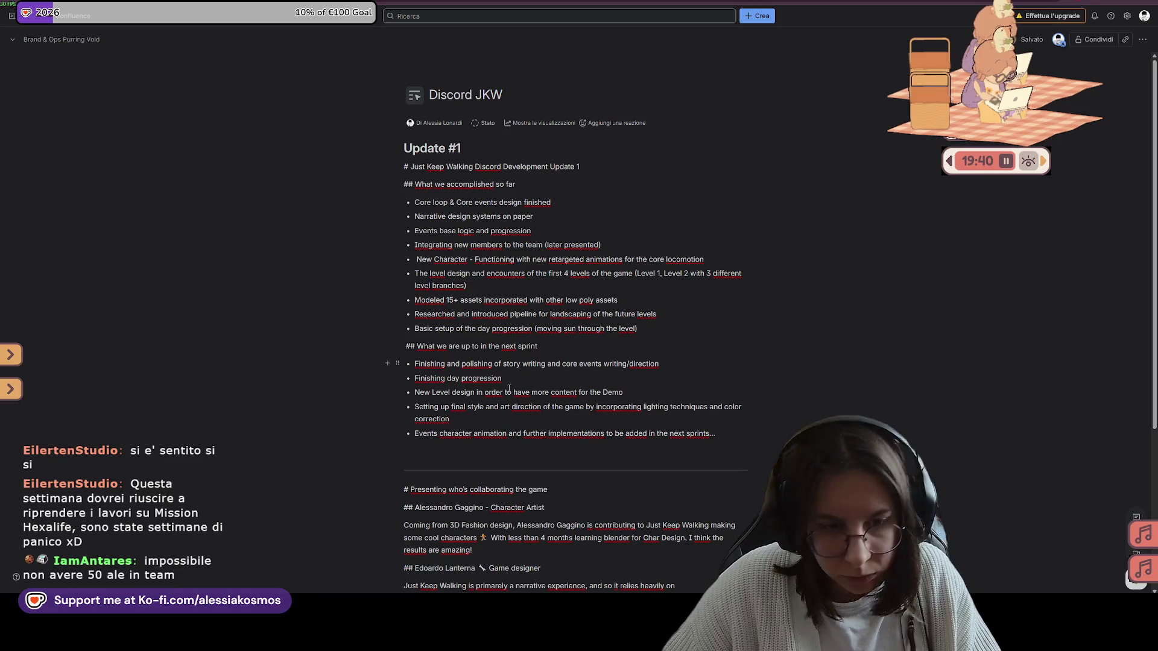
click(486, 422)
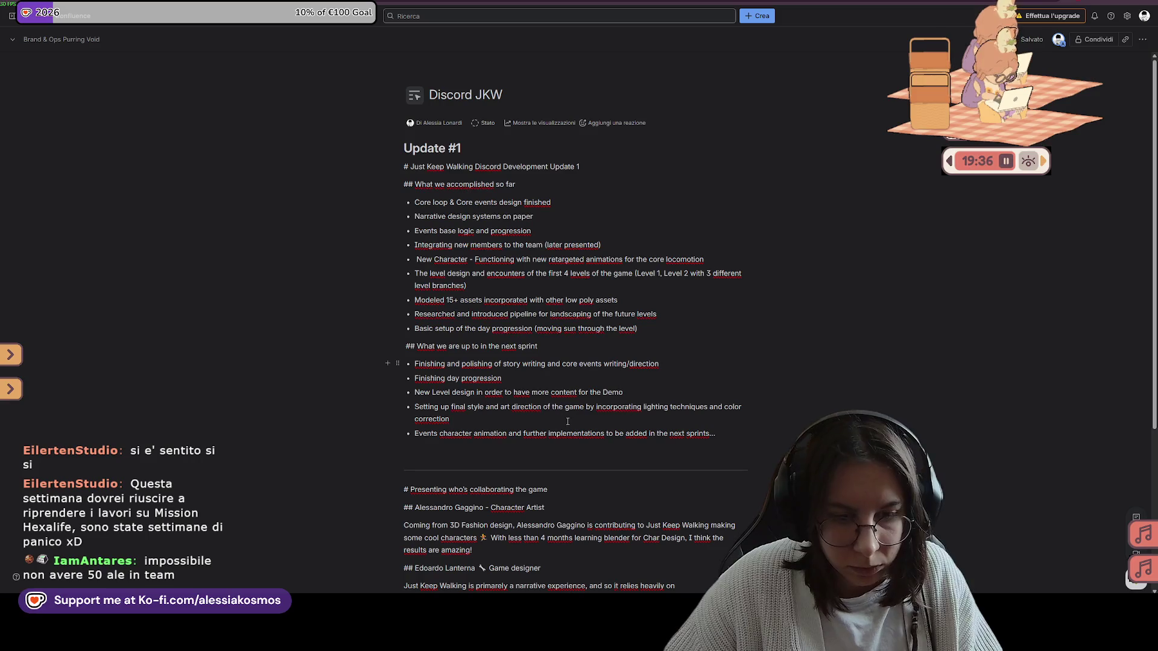
scroll(498, 409, down, 1)
scroll(498, 409, down, 1)
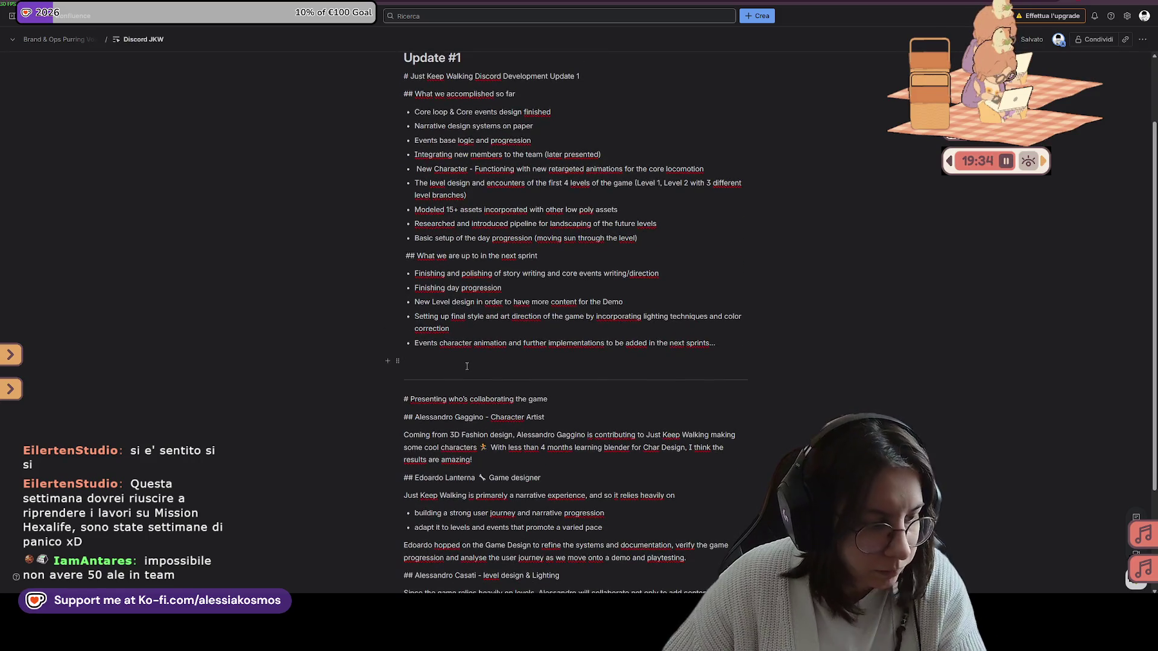
Delete the blank line left under the next-sprint list
key(BackSpace)
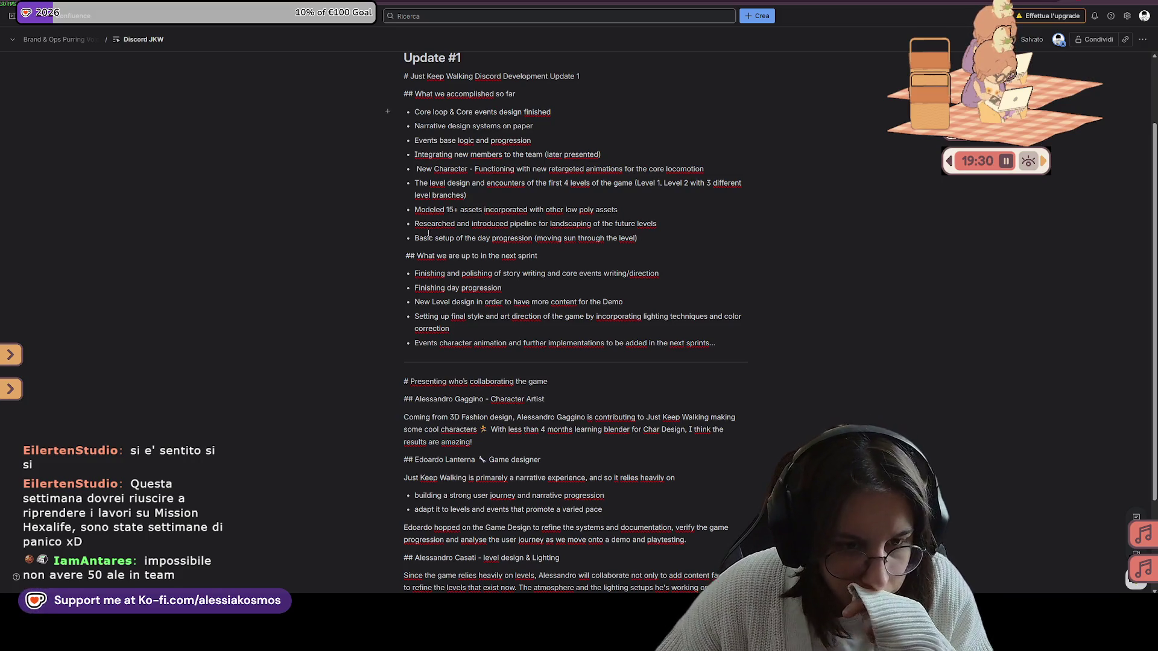
scroll(710, 413, up, 2)
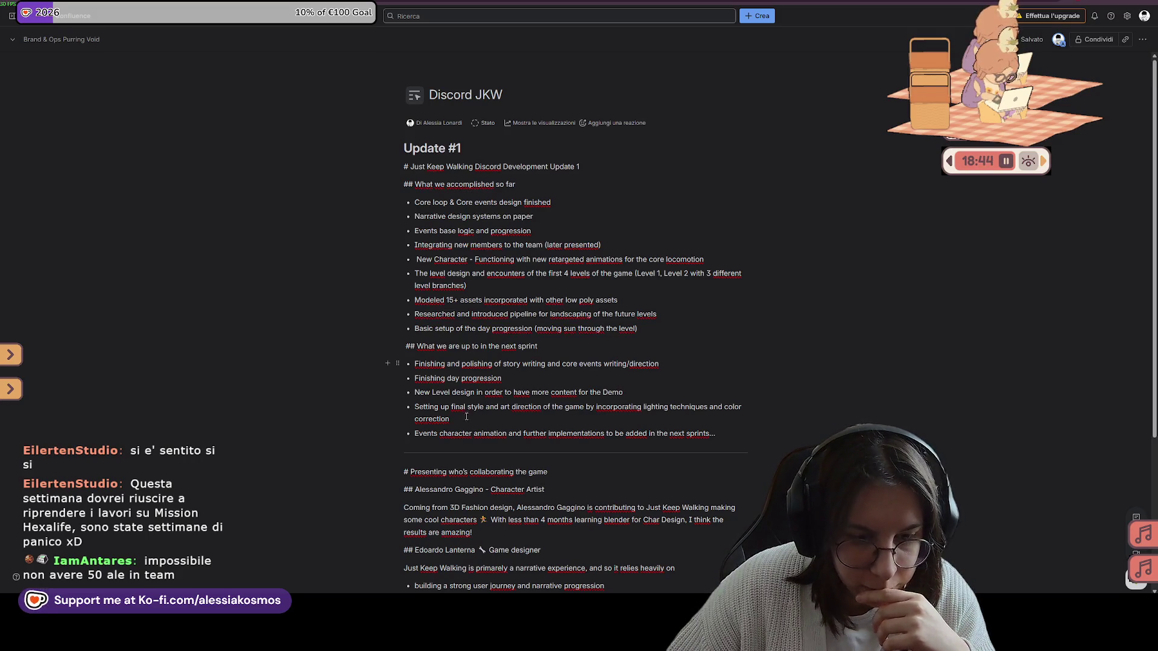
scroll(465, 412, down, 3)
scroll(463, 411, up, 3)
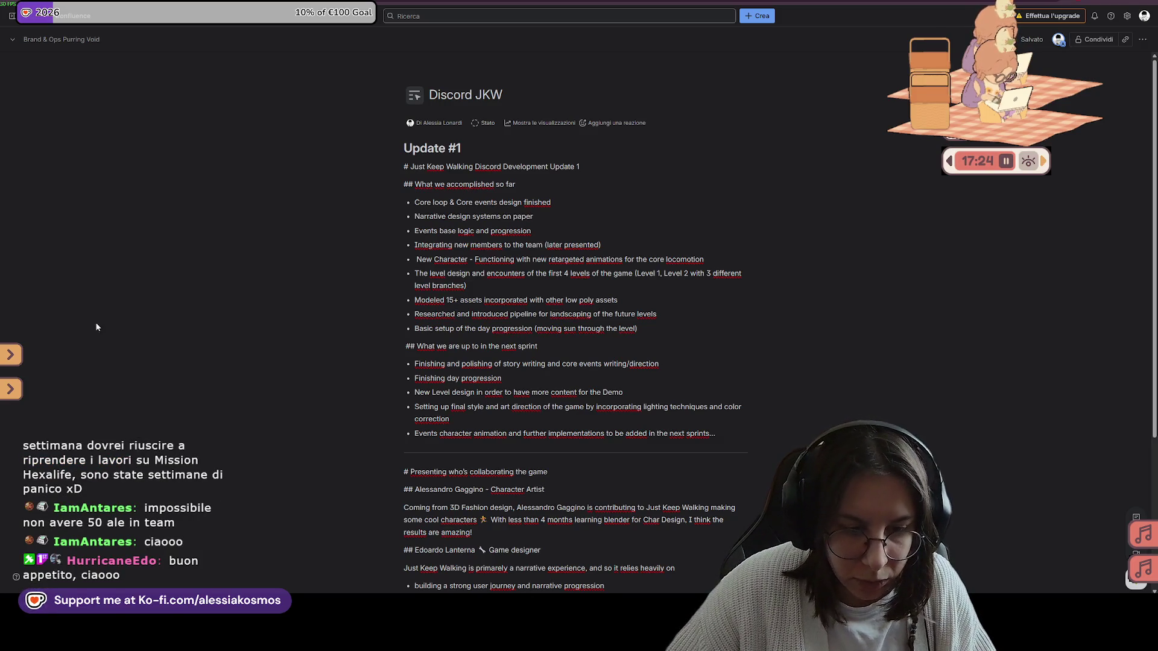
scroll(544, 405, down, 1)
scroll(533, 395, up, 1)
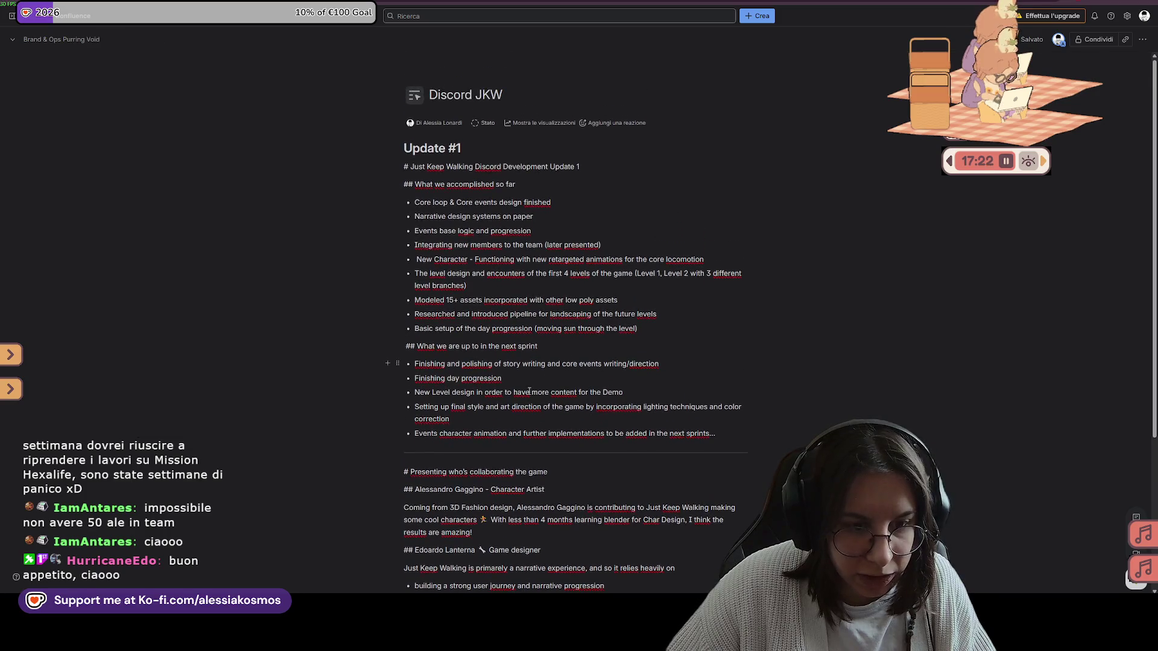